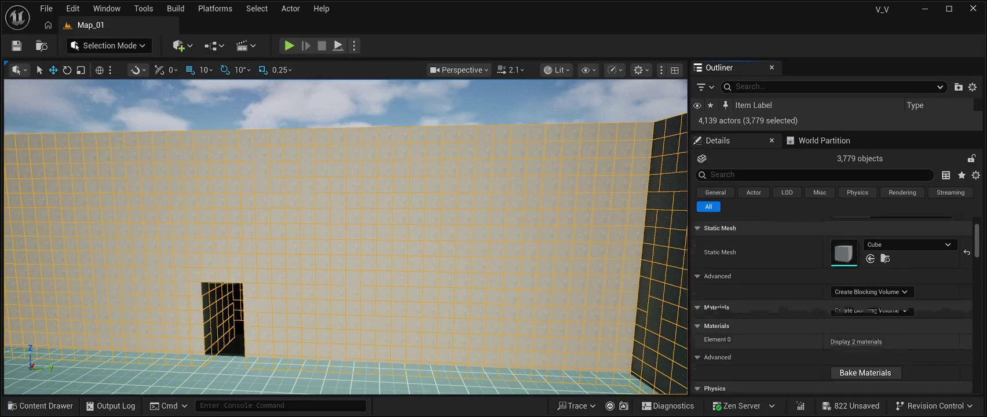
Review the selected cubes' shared Details, then enlarge the Outliner so the cube actors show
{"action": "scroll", "coordinate": [832, 305], "scroll_direction": "down", "scroll_amount": 10}
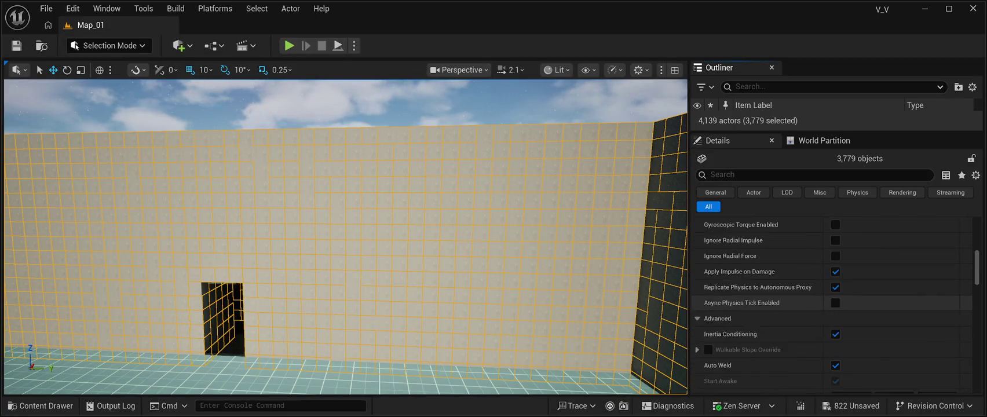
{"action": "scroll", "coordinate": [832, 305], "scroll_direction": "down", "scroll_amount": 4}
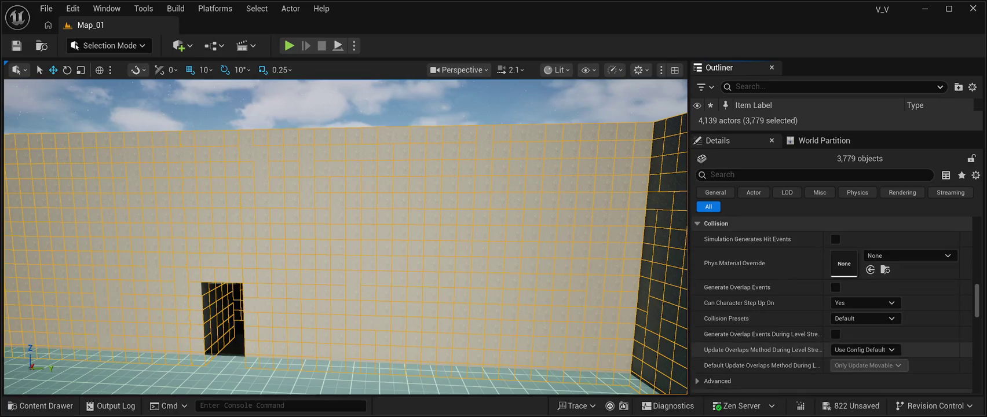
{"action": "scroll", "coordinate": [832, 305], "scroll_direction": "up", "scroll_amount": 8}
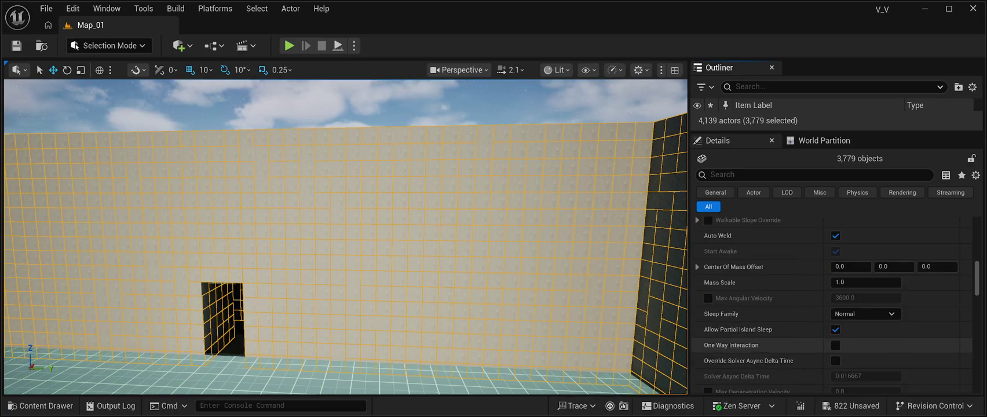
{"action": "scroll", "coordinate": [832, 305], "scroll_direction": "up", "scroll_amount": 10}
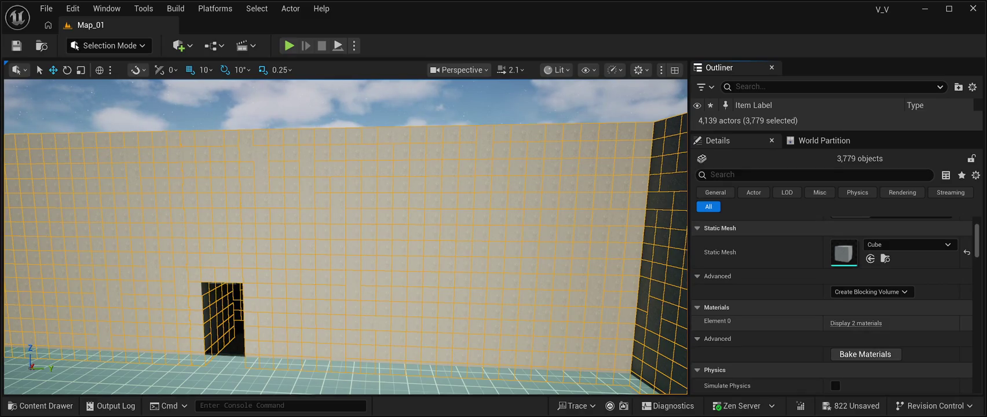
{"action": "scroll", "coordinate": [832, 304], "scroll_direction": "up", "scroll_amount": 3}
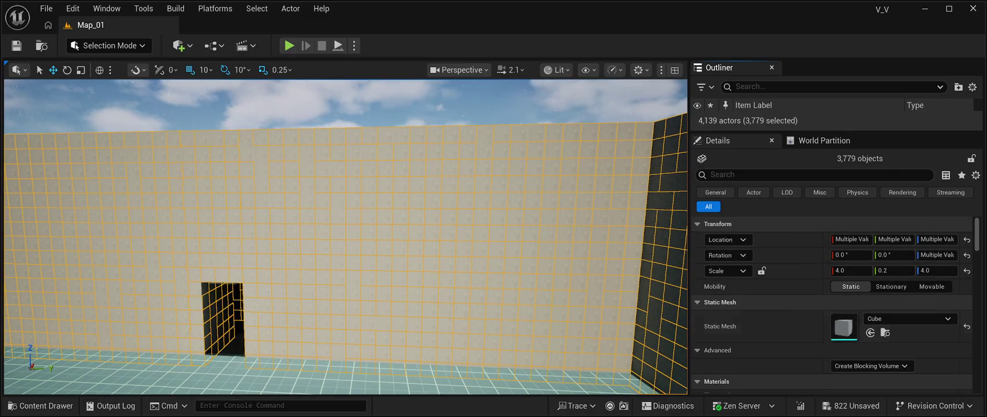
{"action": "scroll", "coordinate": [832, 305], "scroll_direction": "down", "scroll_amount": 3}
{"action": "scroll", "coordinate": [832, 305], "scroll_direction": "down", "scroll_amount": 2}
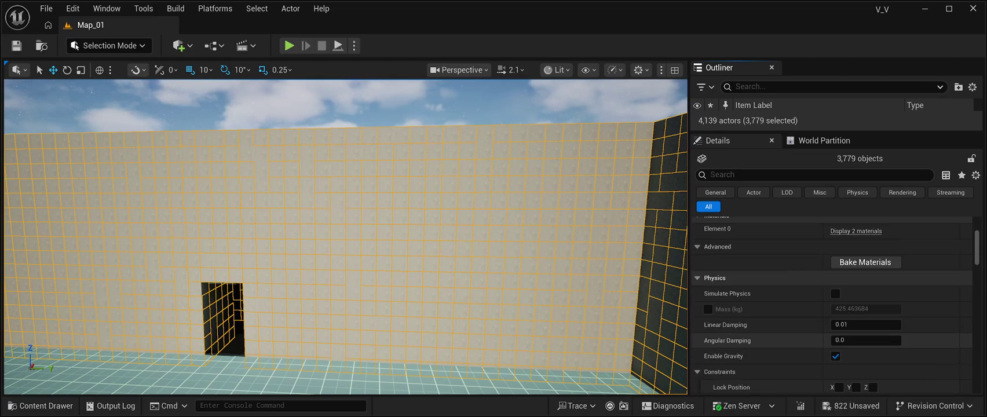
{"action": "scroll", "coordinate": [832, 305], "scroll_direction": "up", "scroll_amount": 5}
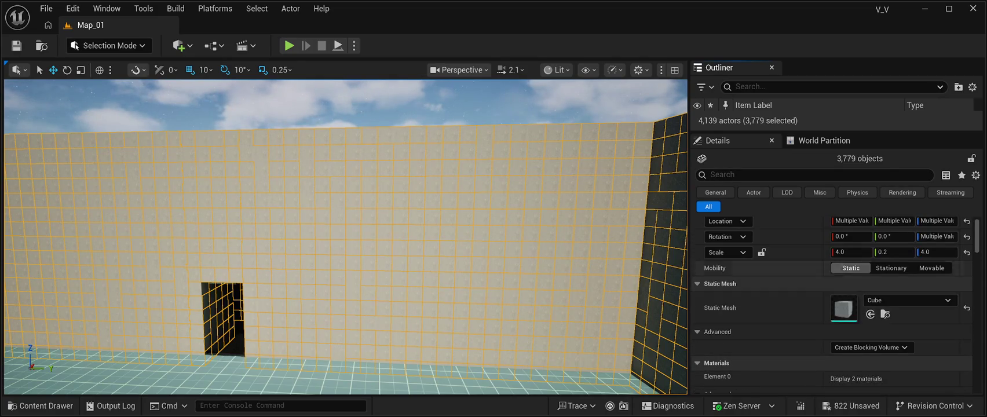
{"action": "mouse_move", "coordinate": [834, 133]}
{"action": "left_mouse_down"}
{"action": "mouse_move", "coordinate": [835, 290]}
{"action": "mouse_move", "coordinate": [834, 240]}
{"action": "left_mouse_up"}
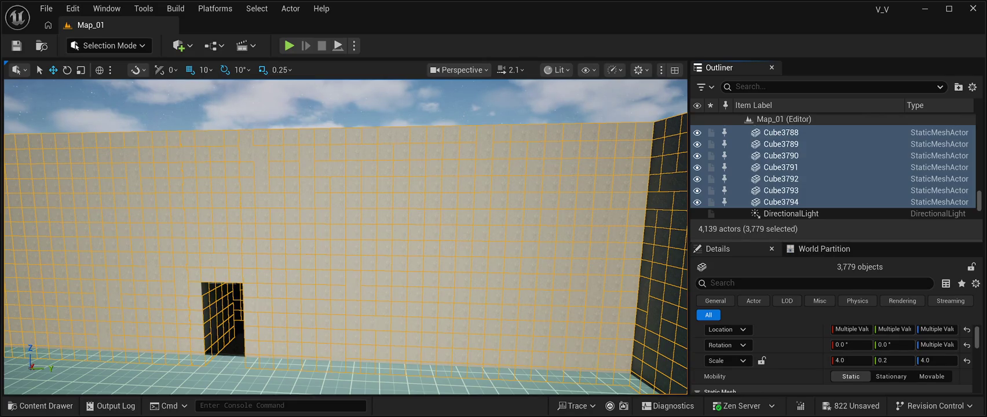
Shrink the Outliner slightly, scroll it to the end, and face the tiled room interior
{"action": "mouse_move", "coordinate": [834, 239]}
{"action": "left_mouse_down"}
{"action": "mouse_move", "coordinate": [835, 290]}
{"action": "mouse_move", "coordinate": [834, 211]}
{"action": "left_mouse_up"}
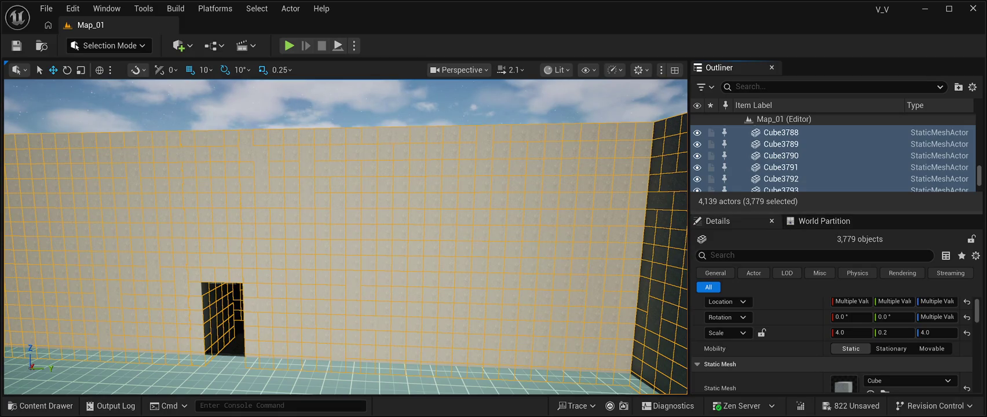
{"action": "scroll", "coordinate": [832, 342], "scroll_direction": "down", "scroll_amount": 10}
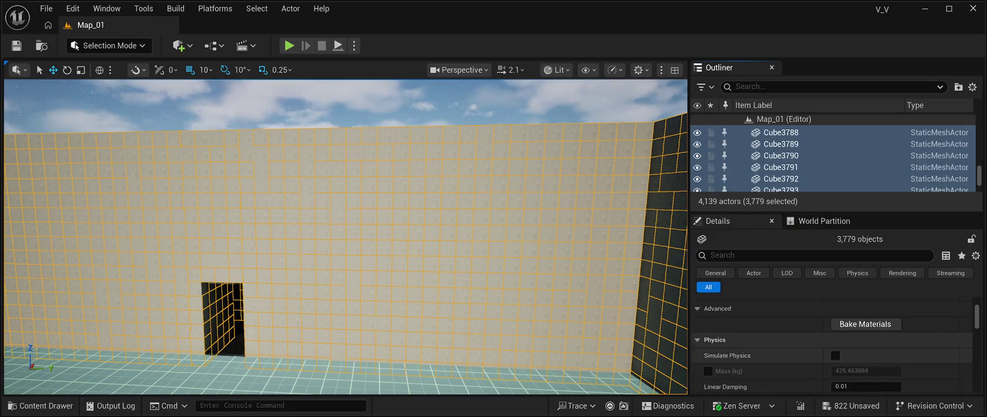
{"action": "scroll", "coordinate": [832, 342], "scroll_direction": "down", "scroll_amount": 10}
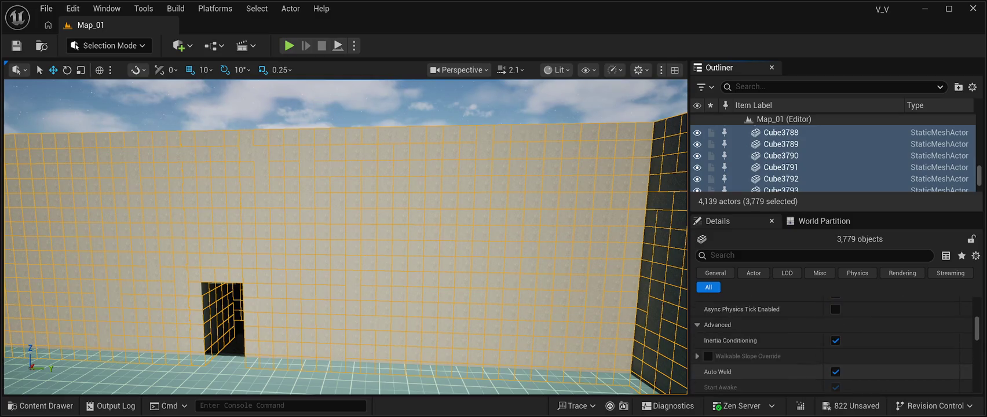
{"action": "scroll", "coordinate": [832, 342], "scroll_direction": "up", "scroll_amount": 20}
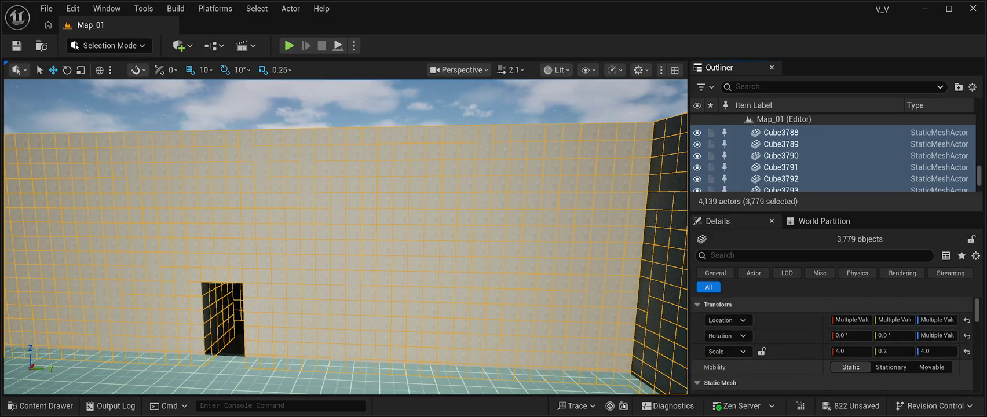
{"action": "scroll", "coordinate": [832, 342], "scroll_direction": "down", "scroll_amount": 3}
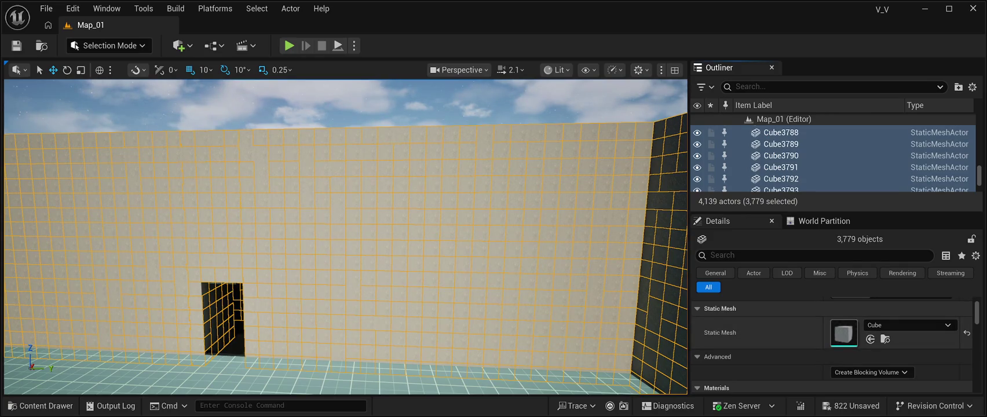
{"action": "scroll", "coordinate": [833, 156], "scroll_direction": "down", "scroll_amount": 2}
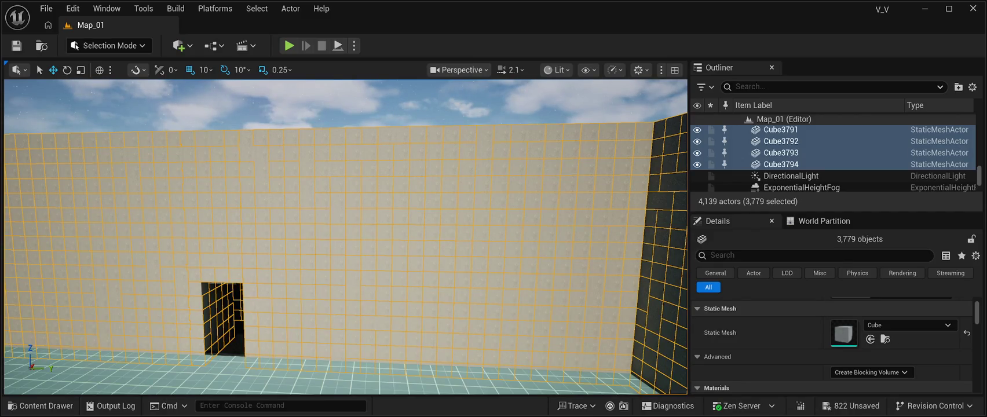
{"action": "mouse_move", "coordinate": [346, 237]}
{"action": "left_mouse_down"}
{"action": "mouse_move", "coordinate": [174, 243]}
{"action": "mouse_move", "coordinate": [152, 223]}
{"action": "mouse_move", "coordinate": [157, 188]}
{"action": "mouse_move", "coordinate": [130, 189]}
{"action": "mouse_move", "coordinate": [131, 235]}
{"action": "left_mouse_up"}
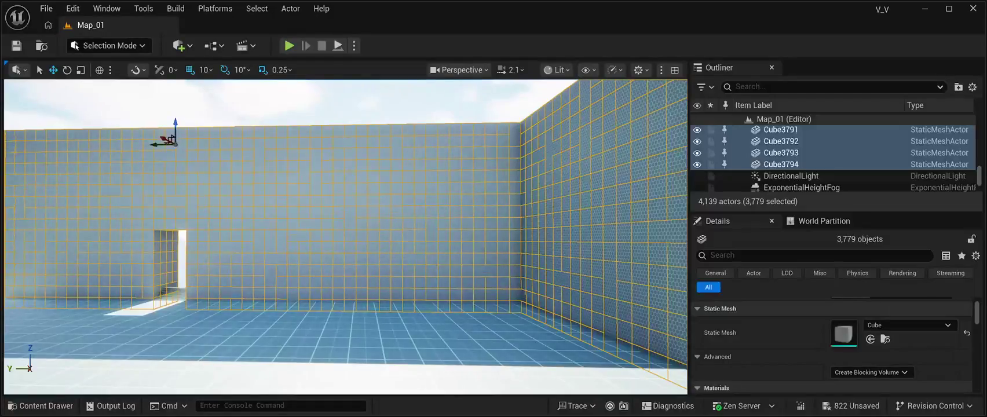
Select the top-corner and corner-base wall blocks to check their material
{"action": "left_click", "coordinate": [515, 129]}
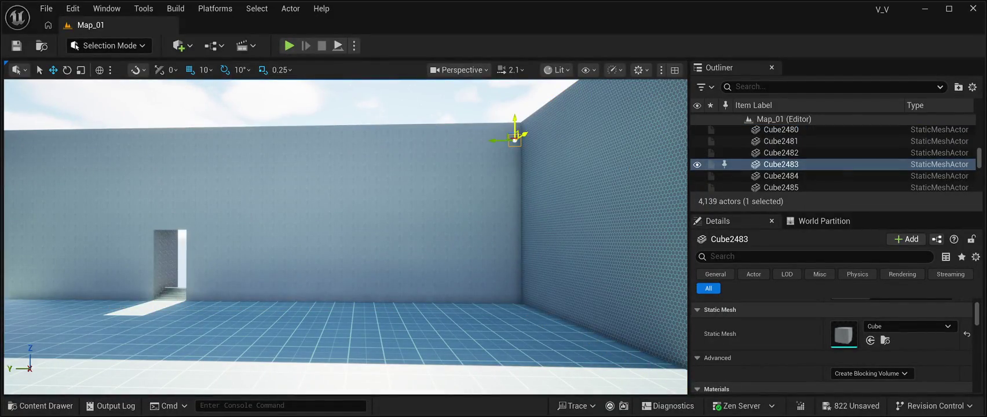
{"action": "scroll", "coordinate": [832, 345], "scroll_direction": "down", "scroll_amount": 3}
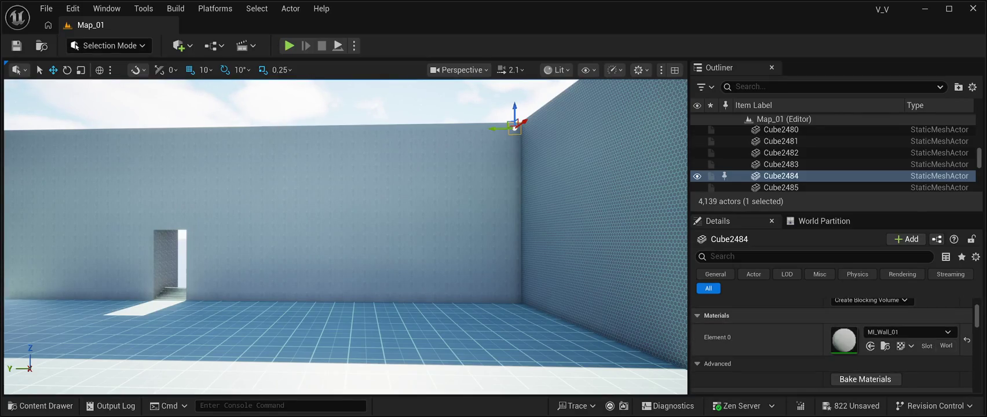
{"action": "scroll", "coordinate": [345, 231], "scroll_direction": "down", "scroll_amount": 1}
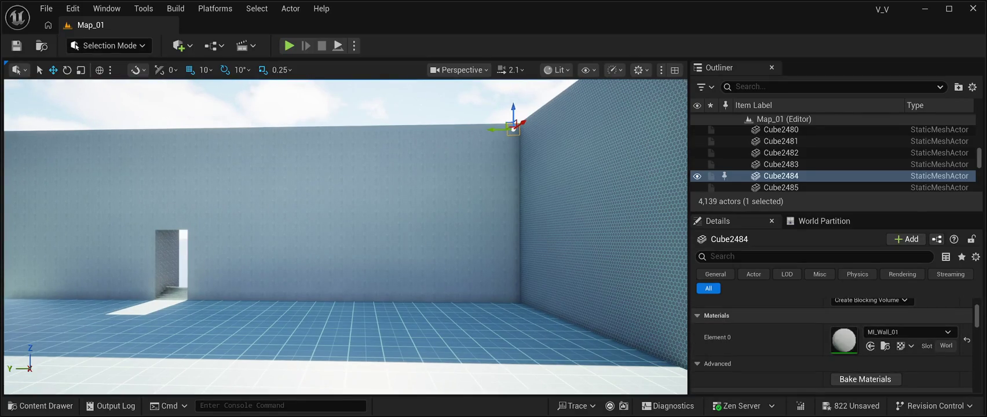
{"action": "left_click", "coordinate": [514, 294]}
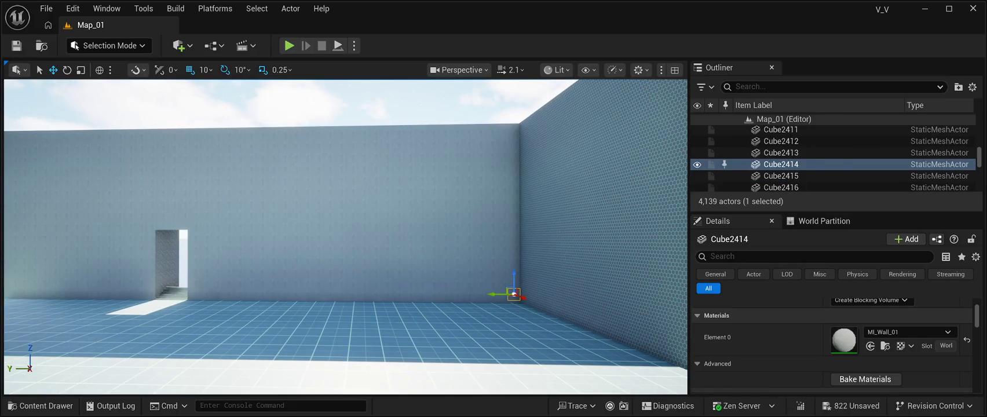
{"action": "left_click", "coordinate": [514, 129]}
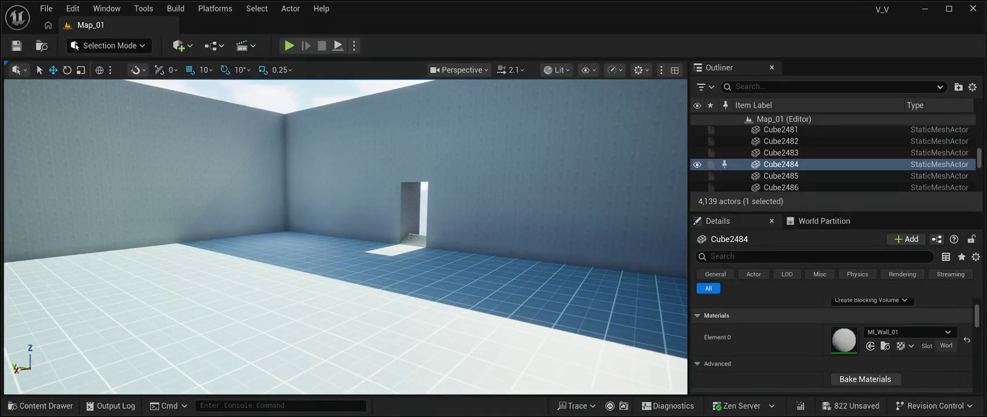
Inspect Cube1698, Cube1689 and Cube1768 up close, ending with both corner blocks selected
{"action": "left_click", "coordinate": [290, 225]}
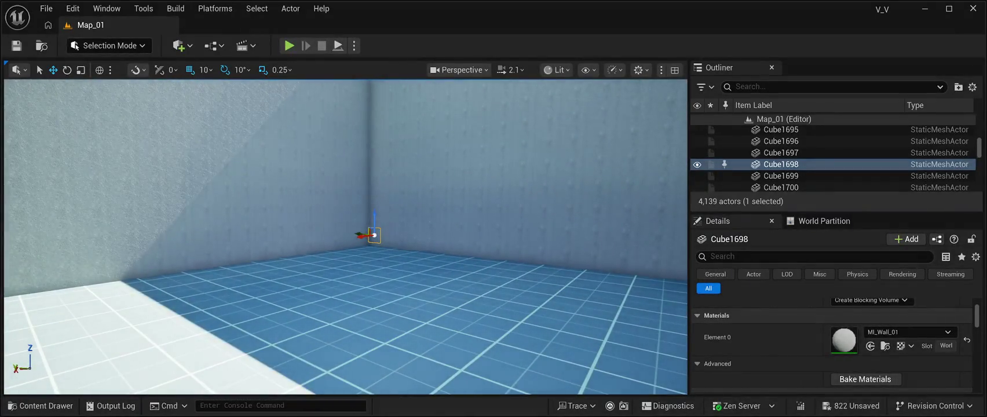
{"action": "left_click", "coordinate": [370, 244]}
{"action": "key", "text": "f"}
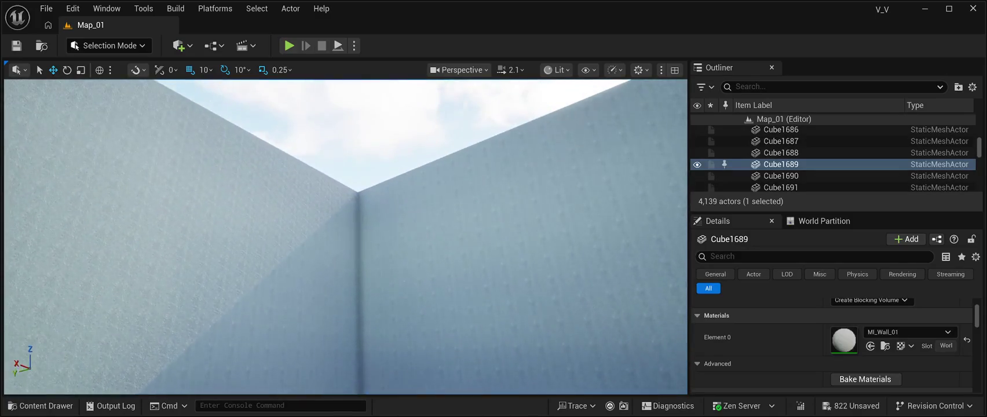
{"action": "left_click", "coordinate": [360, 194]}
{"action": "key", "text": "1"}
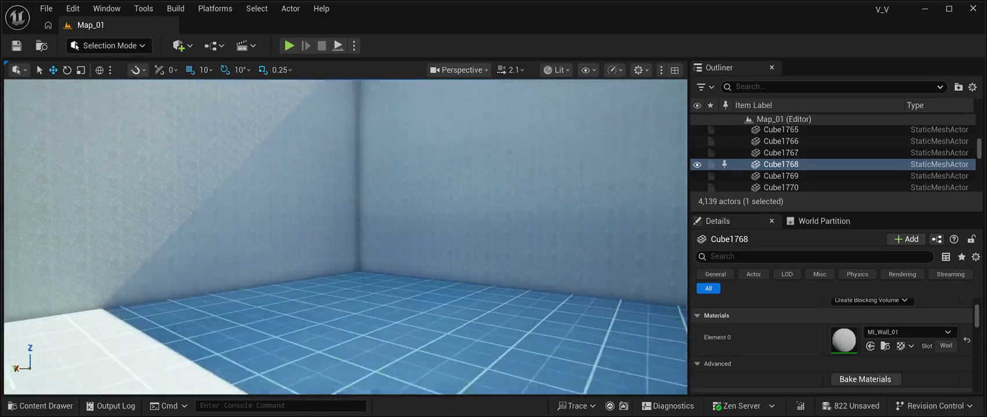
{"action": "key", "text": "ctrl+z"}
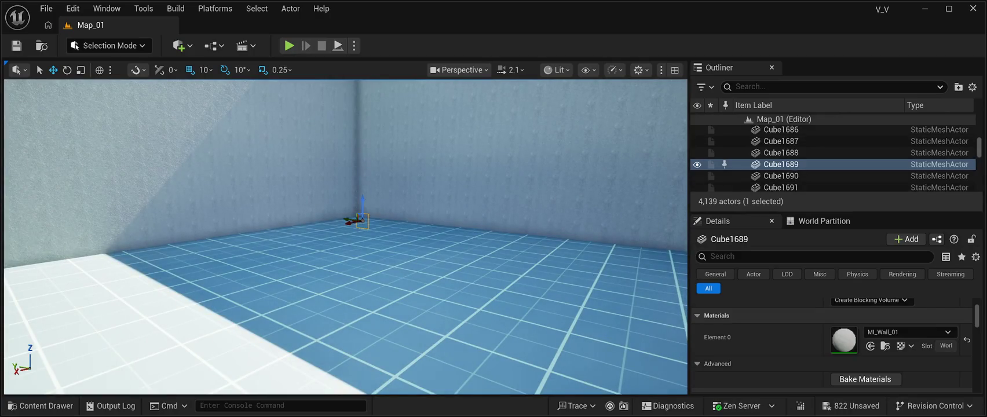
{"action": "key", "text": "2"}
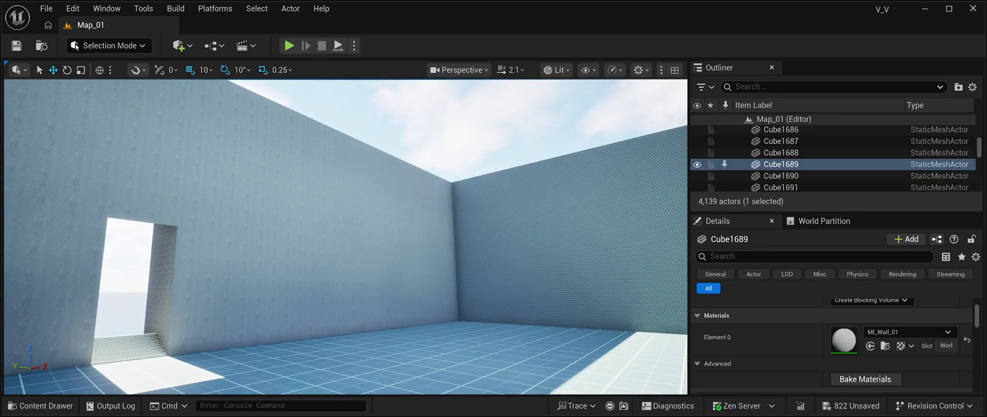
{"action": "key", "text": "ctrl+z"}
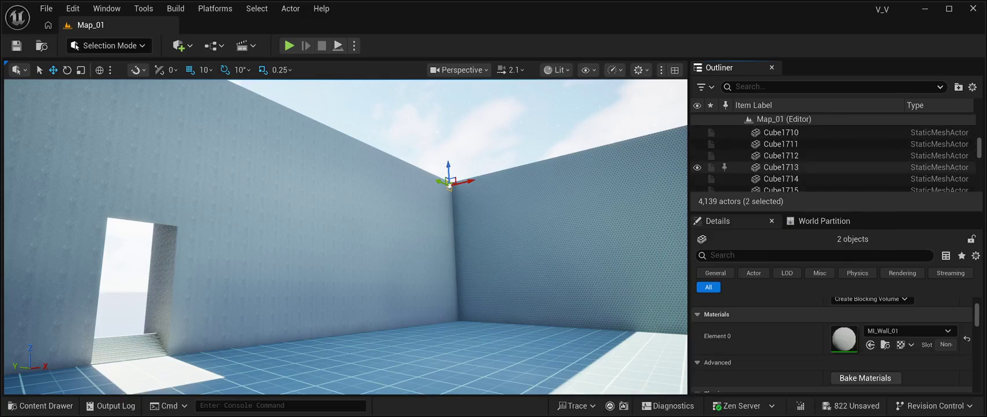
Range-select the doorway wall's tiles through Cube2484 and switch them to M_ColoredWall
{"action": "scroll", "coordinate": [834, 164], "scroll_direction": "down", "scroll_amount": 7}
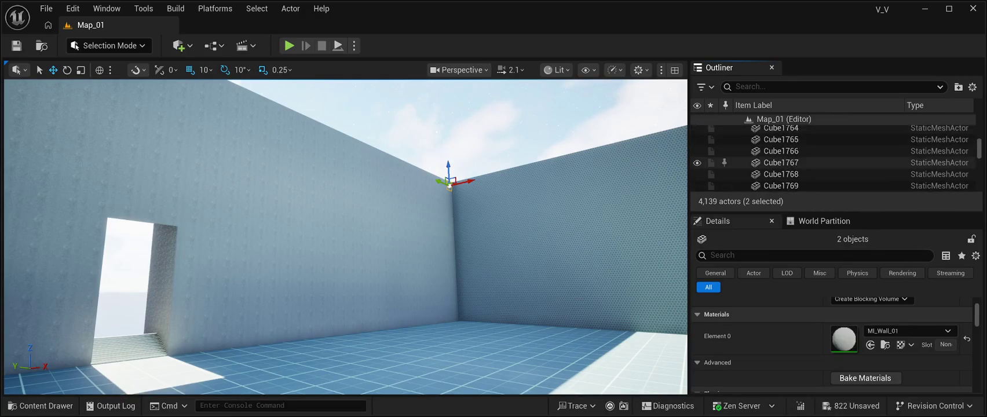
{"action": "scroll", "coordinate": [835, 162], "scroll_direction": "down", "scroll_amount": 18}
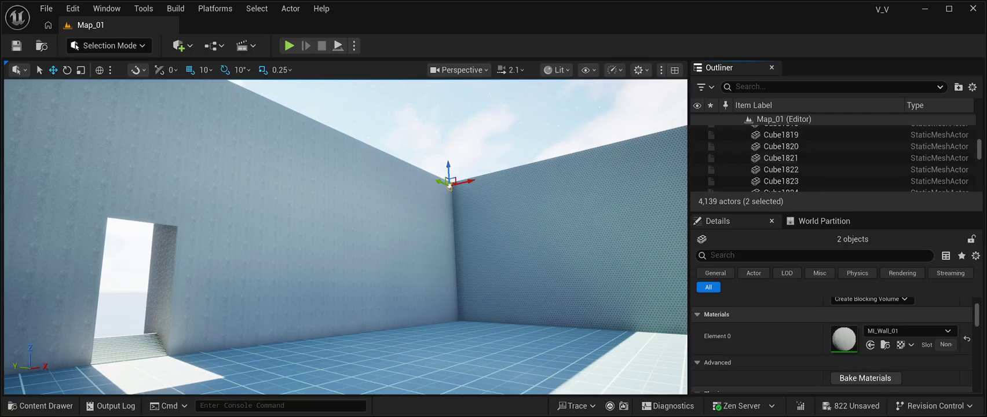
{"action": "scroll", "coordinate": [846, 158], "scroll_direction": "down", "scroll_amount": 18}
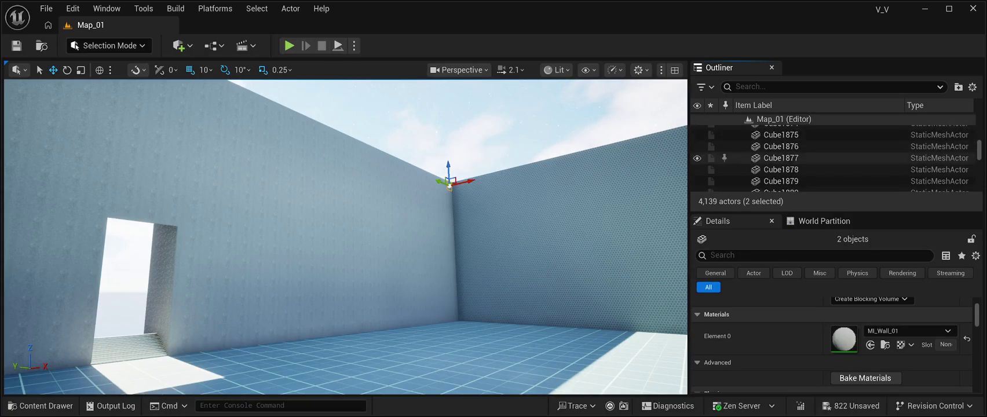
{"action": "scroll", "coordinate": [835, 162], "scroll_direction": "down", "scroll_amount": 20}
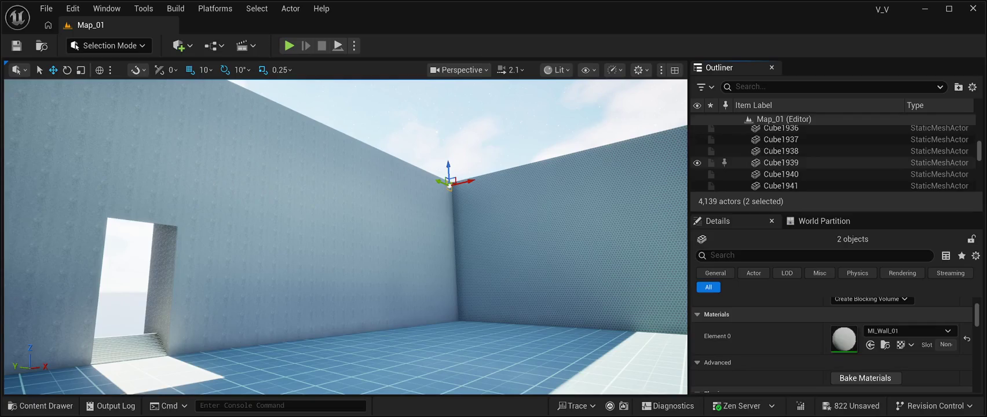
{"action": "scroll", "coordinate": [835, 159], "scroll_direction": "down", "scroll_amount": 17}
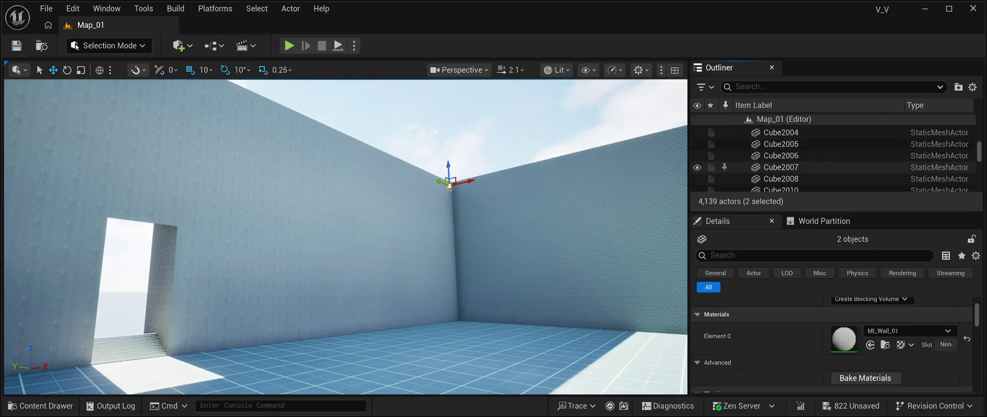
{"action": "left_click_drag", "start_coordinate": [980, 152], "coordinate": [979, 159]}
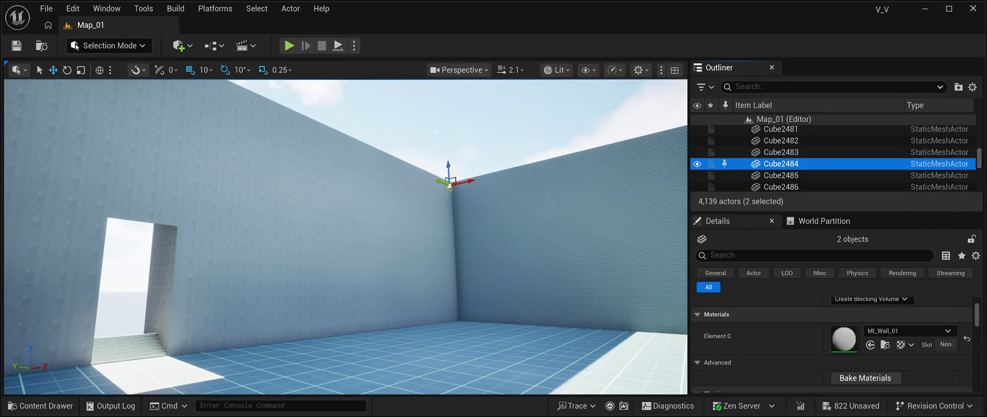
{"action": "left_click", "coordinate": [781, 129], "text": "shift"}
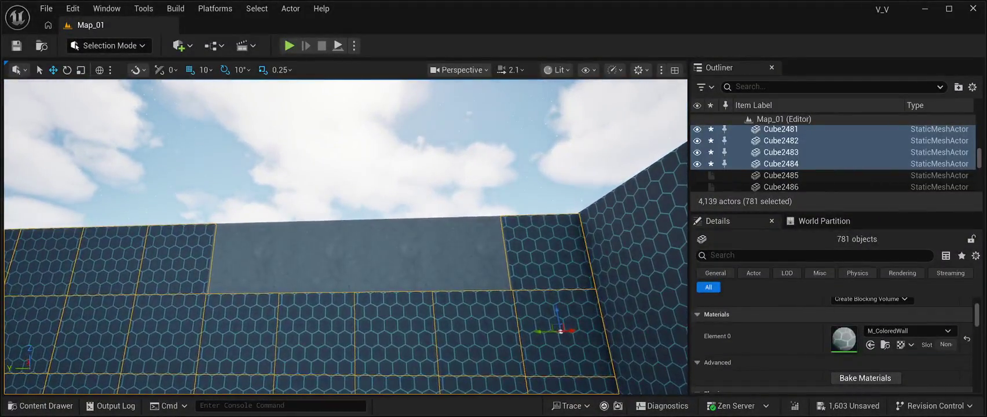
Select leftover plain tile Cube2485, centre the view on it, and change its material
{"action": "left_click", "coordinate": [469, 255]}
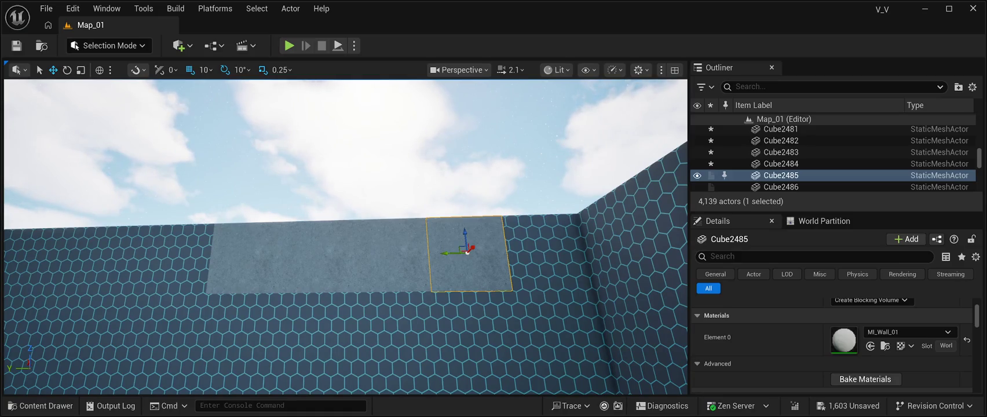
{"action": "key", "text": "ctrl+z"}
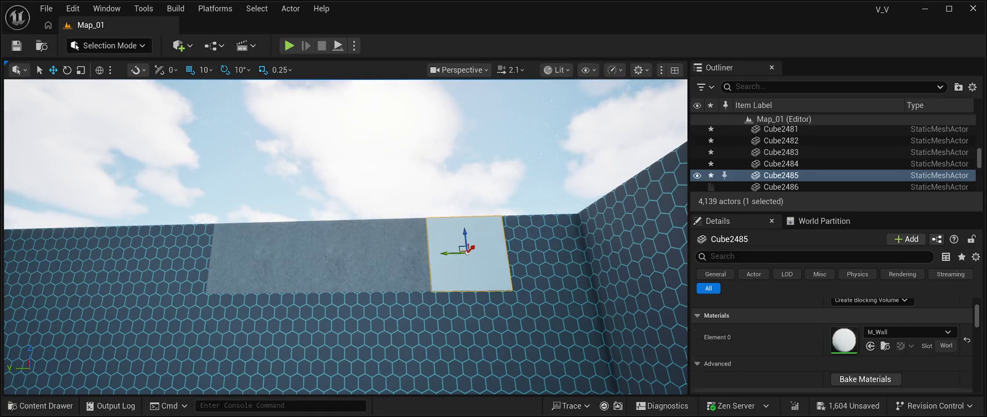
{"action": "key", "text": "Up"}
{"action": "key", "text": "Up"}
{"action": "key", "text": "Up"}
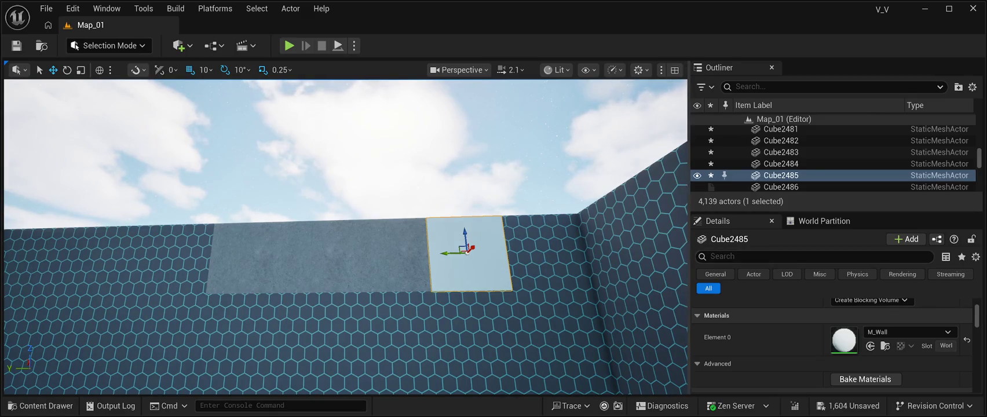
{"action": "key", "text": "f"}
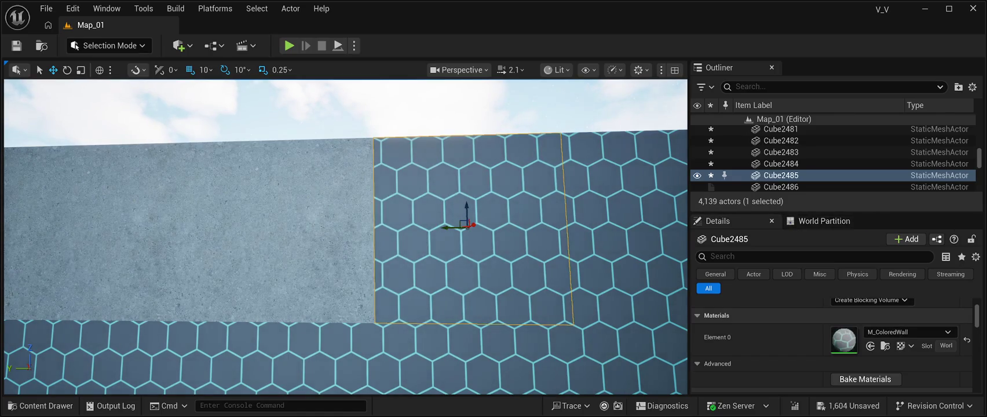
Give Cube2486 M_ColoredWall, then select the remaining concrete tiles Cube2487 and Cube2488
{"action": "key", "text": "Down"}
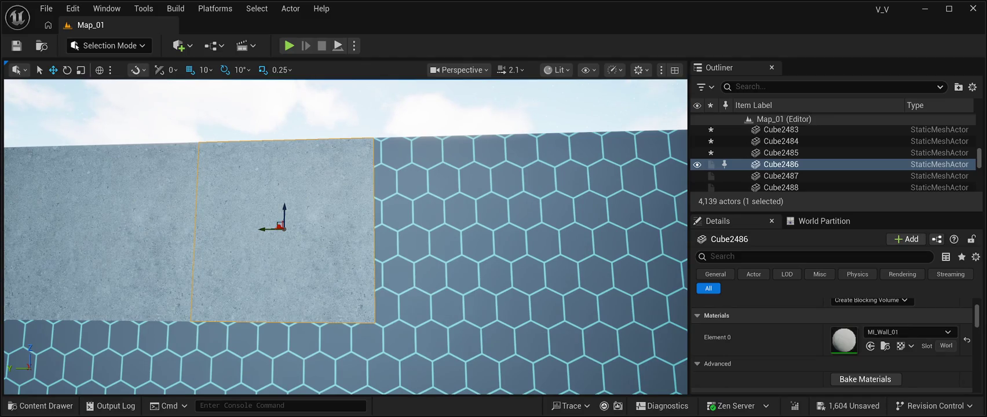
{"action": "key", "text": "ctrl+z"}
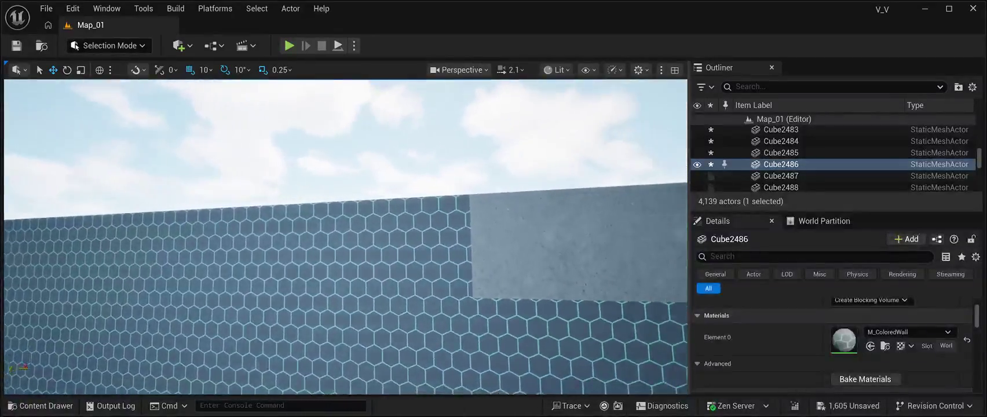
{"action": "left_click", "coordinate": [498, 243]}
{"action": "left_click", "coordinate": [382, 249], "text": "ctrl"}
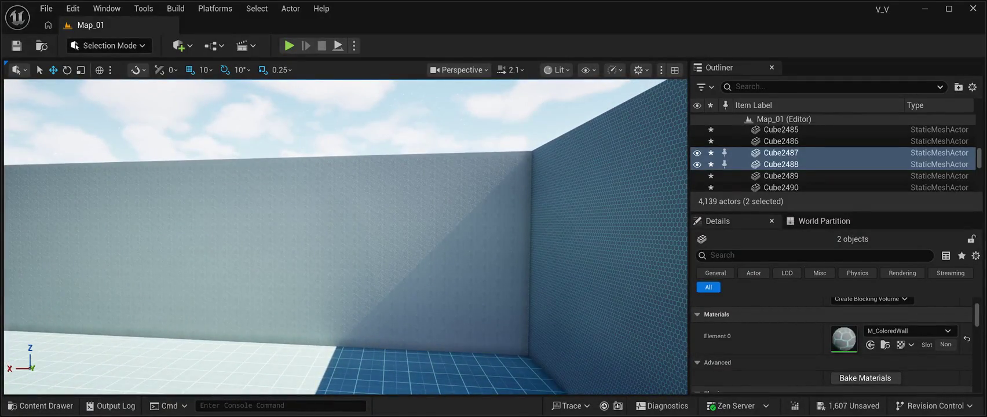
Select the second wall's tiles from Cube889 through Cube1684 in the Outliner
{"action": "left_click", "coordinate": [347, 244]}
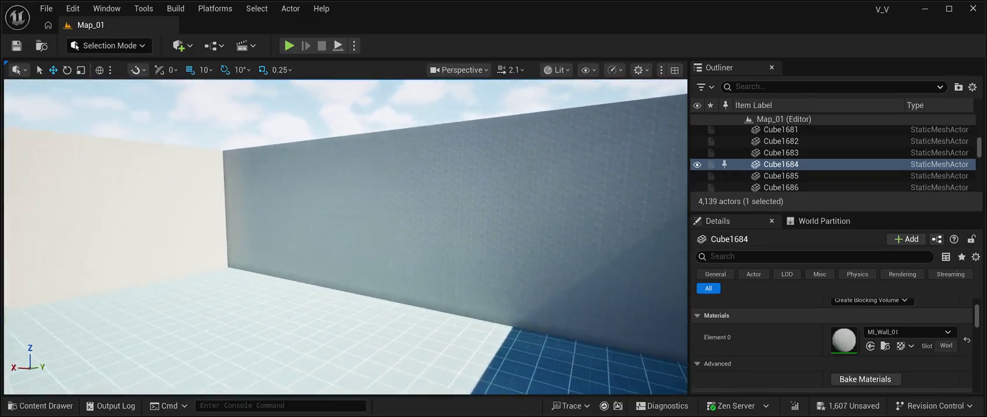
{"action": "left_click", "coordinate": [231, 265]}
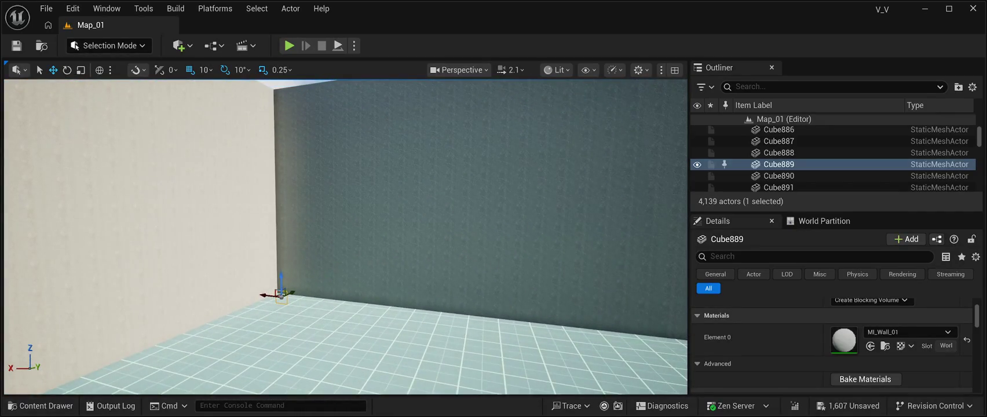
{"action": "left_click", "coordinate": [779, 164]}
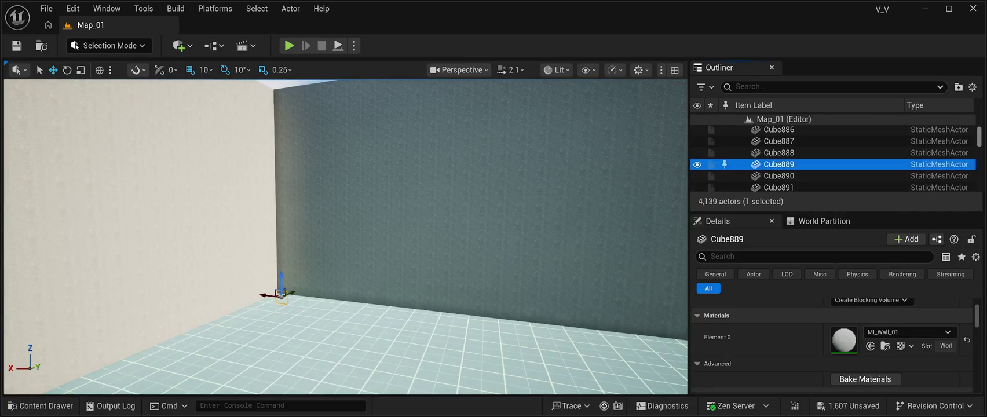
{"action": "scroll", "coordinate": [834, 157], "scroll_direction": "down", "scroll_amount": 15}
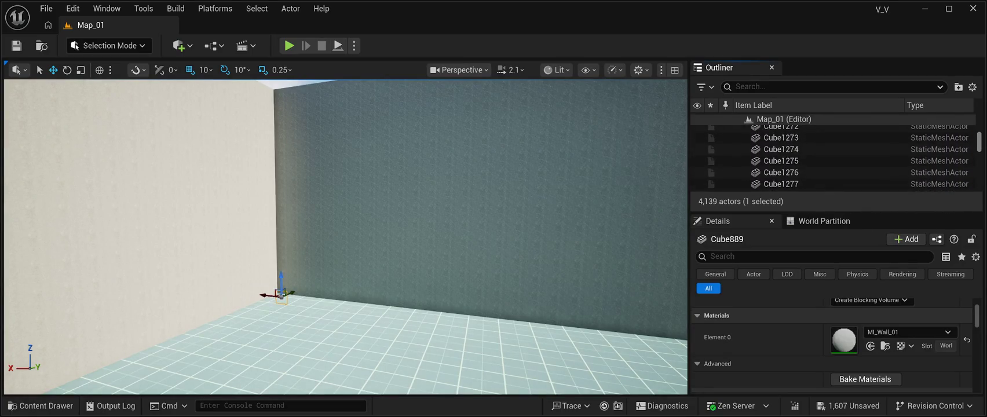
{"action": "scroll", "coordinate": [835, 157], "scroll_direction": "down", "scroll_amount": 20}
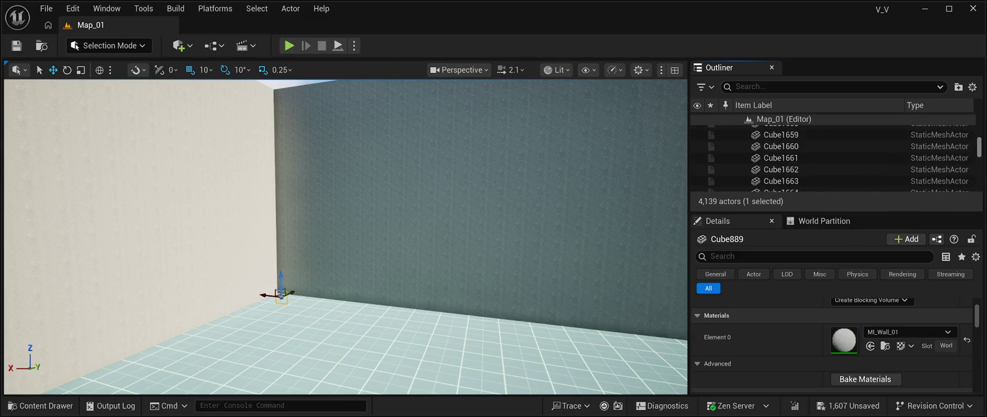
{"action": "scroll", "coordinate": [834, 156], "scroll_direction": "down", "scroll_amount": 5}
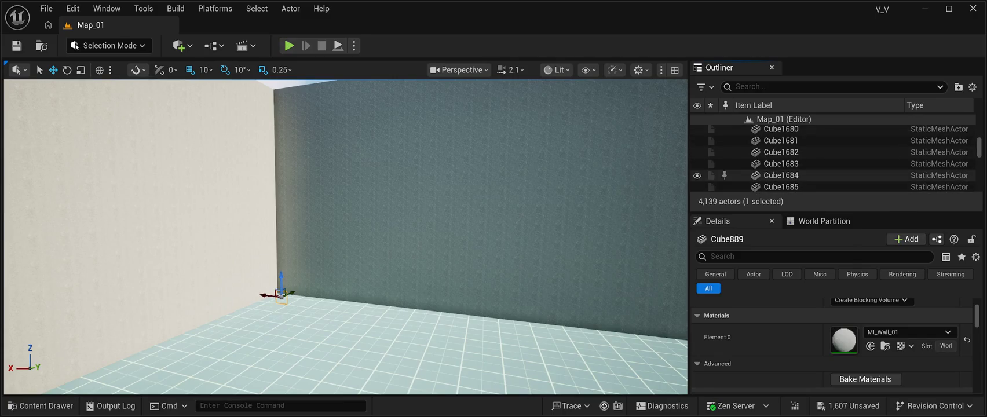
{"action": "left_click", "coordinate": [812, 175], "text": "shift"}
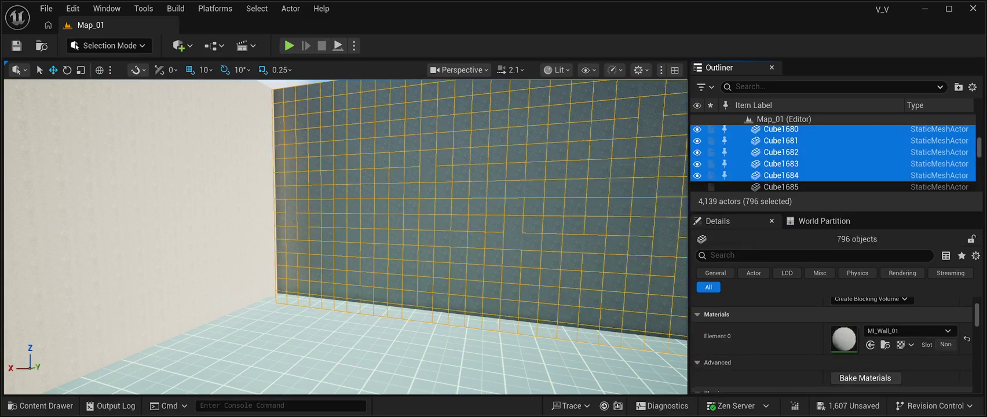
Apply MI_ColoredWall to the 796 selected tiles, then deselect and return to a wide view
{"action": "left_click", "coordinate": [881, 331]}
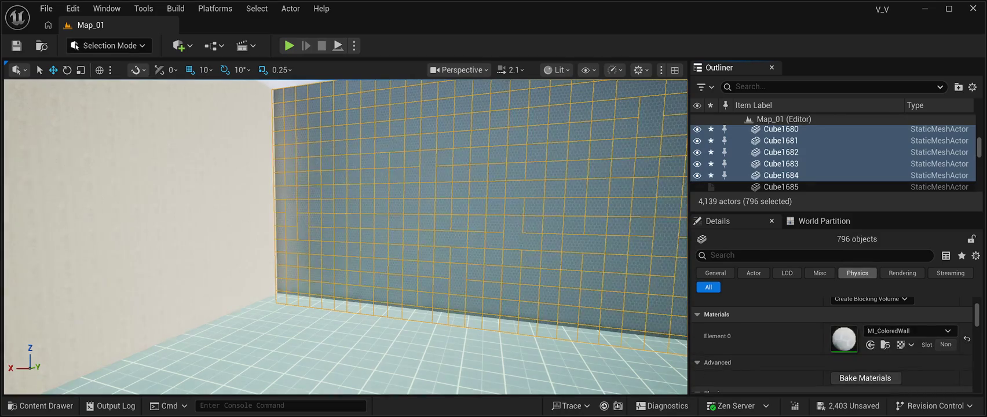
{"action": "left_click_drag", "start_coordinate": [346, 238], "coordinate": [301, 249]}
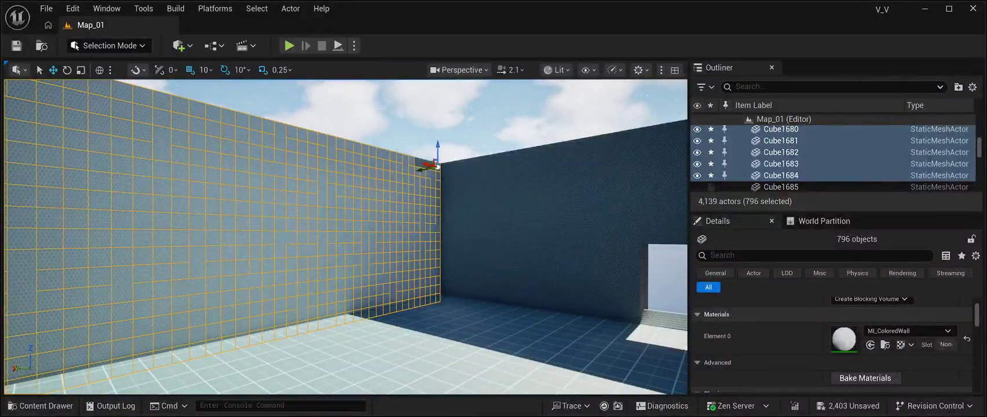
{"action": "left_click", "coordinate": [551, 110]}
{"action": "left_click_drag", "start_coordinate": [551, 110], "coordinate": [481, 125]}
{"action": "mouse_move", "coordinate": [346, 238]}
{"action": "left_mouse_down"}
{"action": "mouse_move", "coordinate": [354, 279]}
{"action": "mouse_move", "coordinate": [365, 284]}
{"action": "mouse_move", "coordinate": [446, 284]}
{"action": "mouse_move", "coordinate": [446, 272]}
{"action": "mouse_move", "coordinate": [452, 286]}
{"action": "mouse_move", "coordinate": [455, 250]}
{"action": "left_mouse_up"}
Give the four concrete tiles Cube1685–Cube1688 MI_ColoredWall and save the level
{"action": "left_click", "coordinate": [423, 249]}
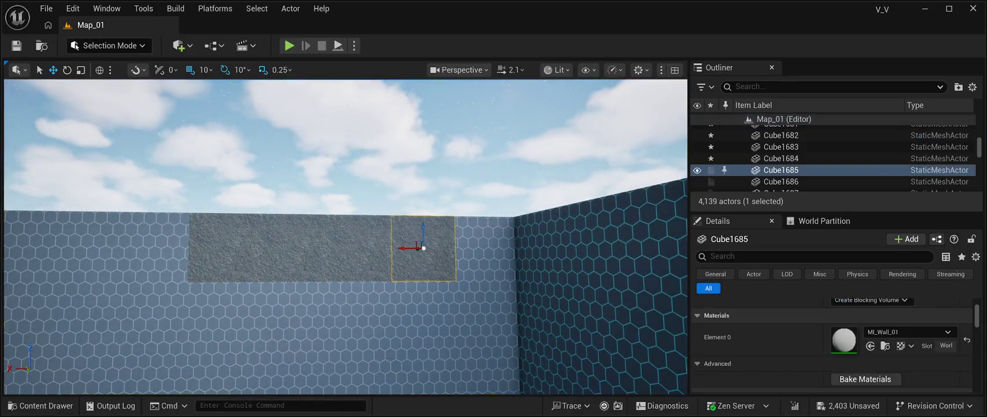
{"action": "left_click", "coordinate": [359, 249], "text": "ctrl"}
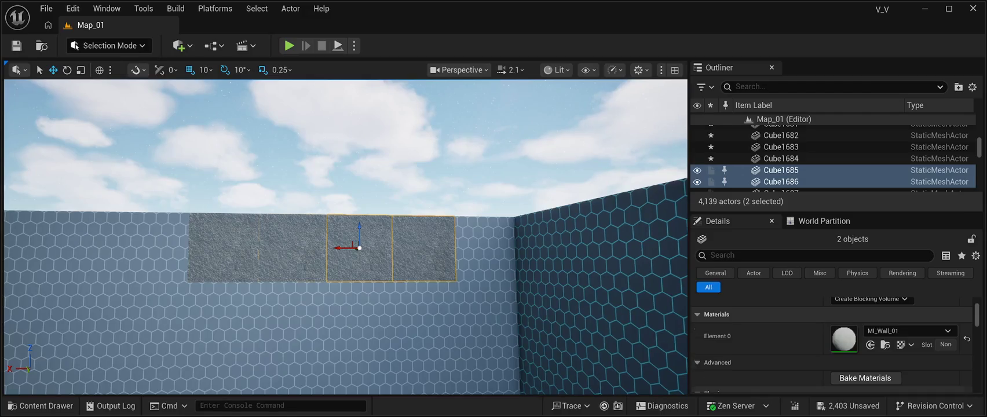
{"action": "left_click", "coordinate": [293, 249], "text": "ctrl"}
{"action": "left_click", "coordinate": [225, 255], "text": "ctrl"}
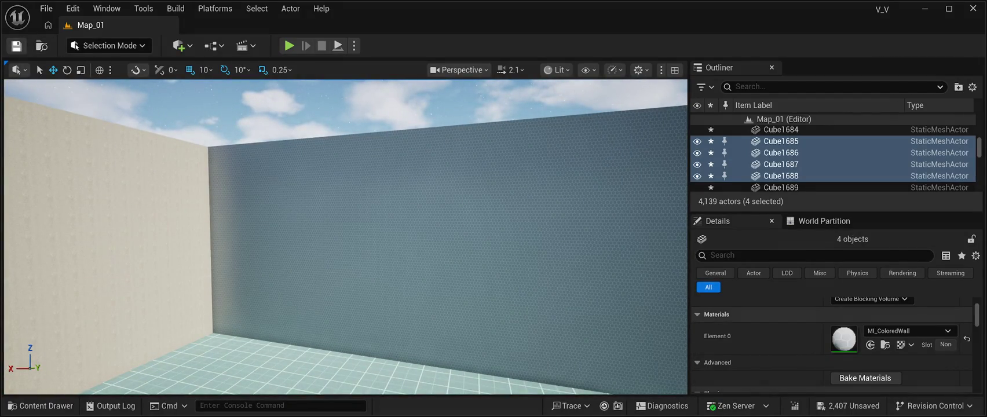
{"action": "key", "text": "ctrl+s"}
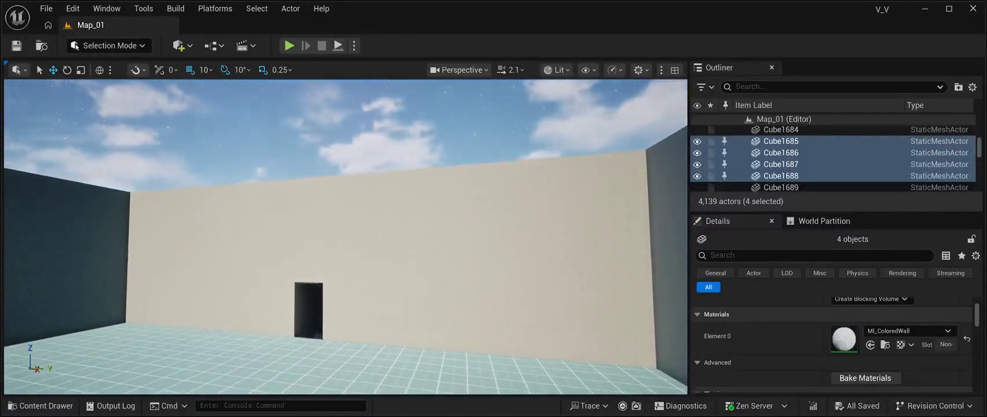
Select the third wall's bottom corner tile Cube3289
{"action": "left_click", "coordinate": [522, 126]}
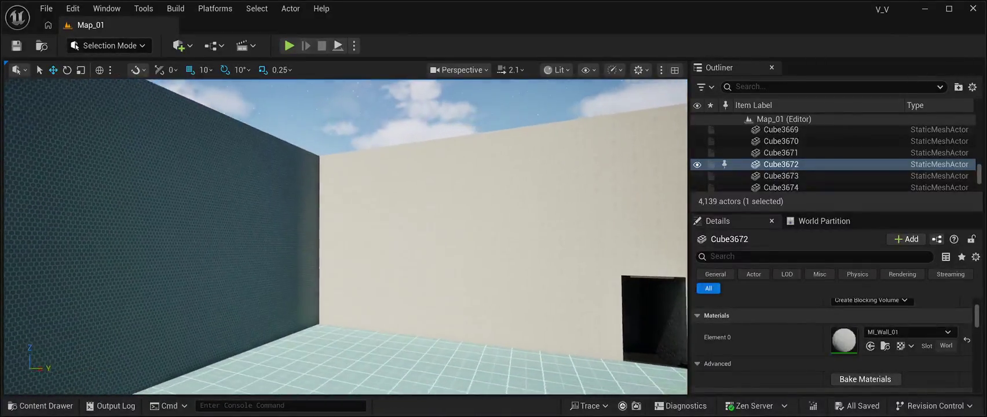
{"action": "left_click", "coordinate": [345, 313]}
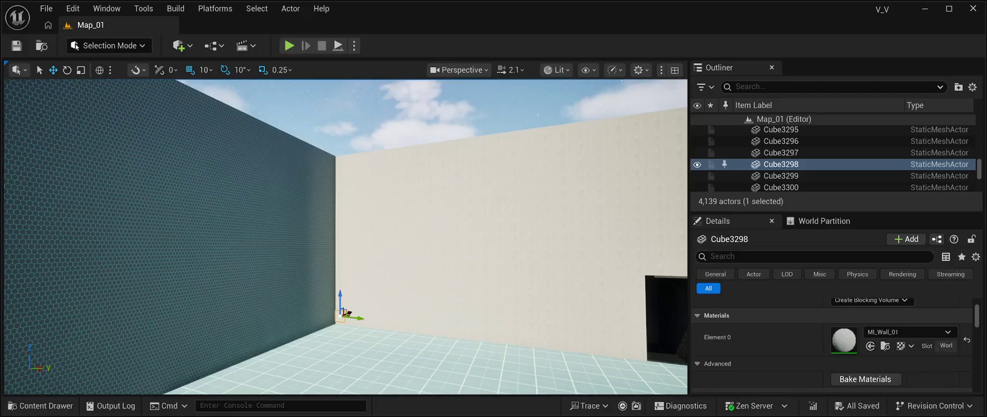
{"action": "left_click", "coordinate": [347, 324]}
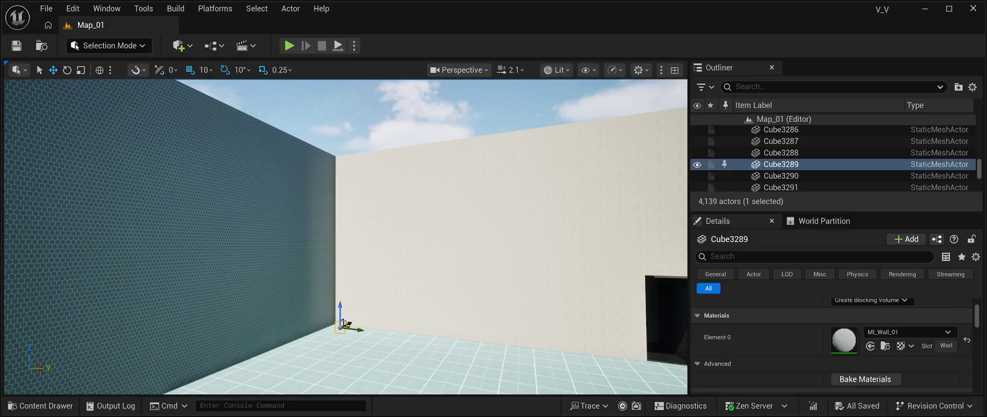
Extend the selection down the Outliner to Cube3672, covering all 384 wall cubes
{"action": "scroll", "coordinate": [811, 144], "scroll_direction": "down", "scroll_amount": 10}
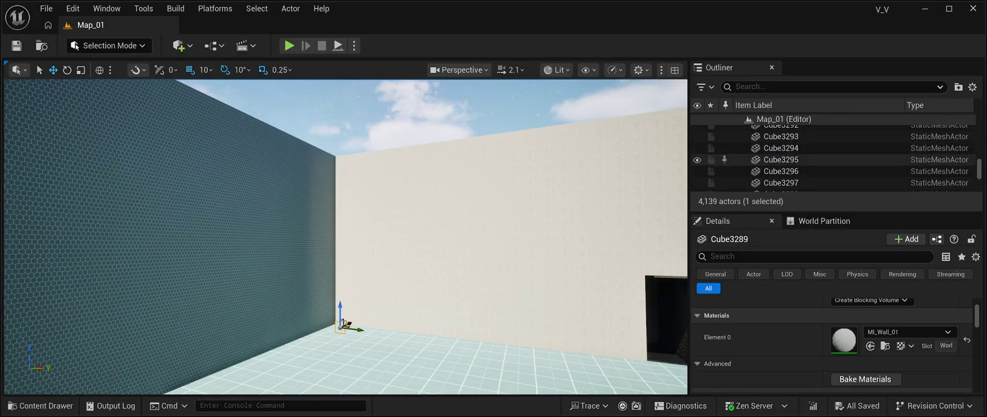
{"action": "scroll", "coordinate": [803, 146], "scroll_direction": "down", "scroll_amount": 13}
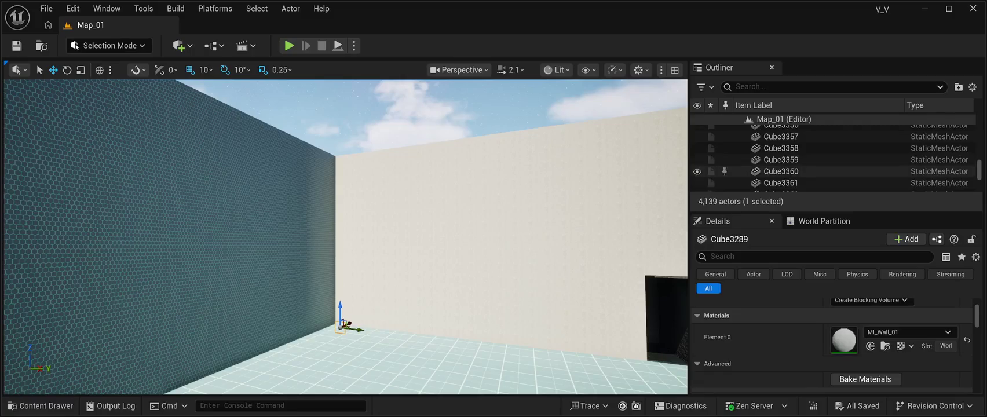
{"action": "scroll", "coordinate": [803, 171], "scroll_direction": "down", "scroll_amount": 17}
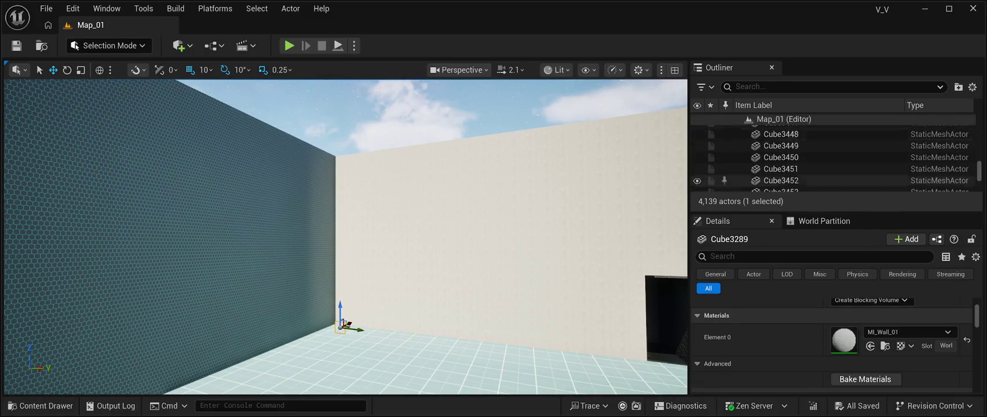
{"action": "scroll", "coordinate": [802, 180], "scroll_direction": "down", "scroll_amount": 14}
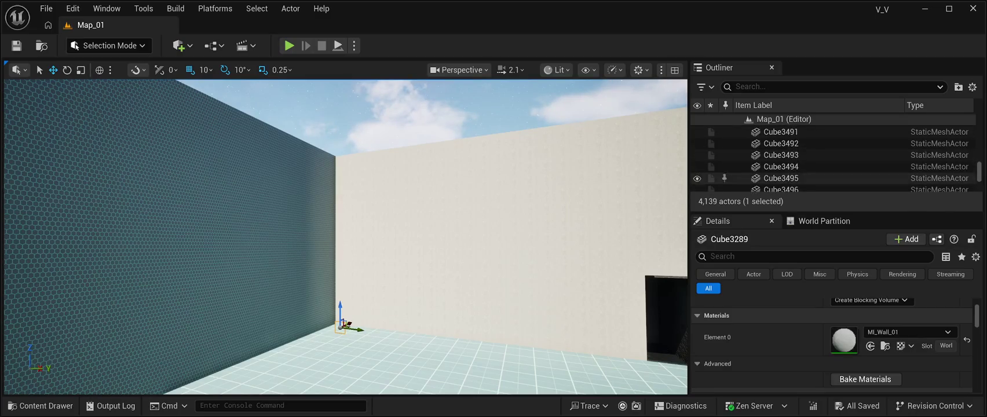
{"action": "scroll", "coordinate": [803, 178], "scroll_direction": "down", "scroll_amount": 19}
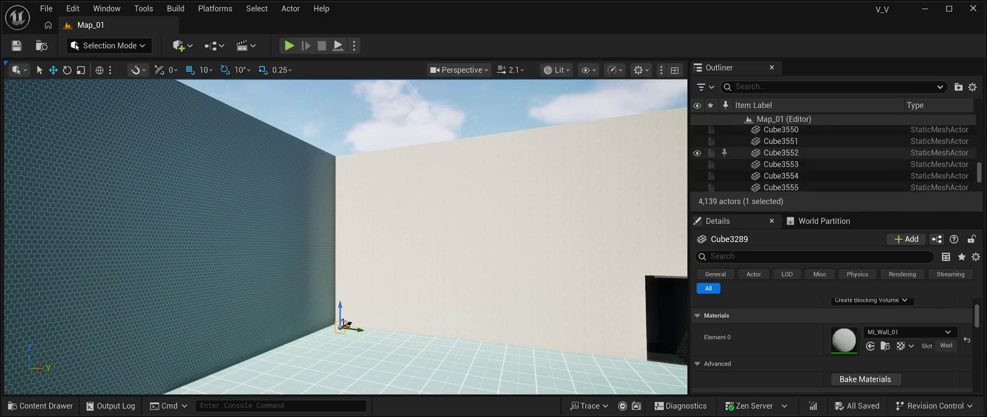
{"action": "scroll", "coordinate": [803, 171], "scroll_direction": "down", "scroll_amount": 17}
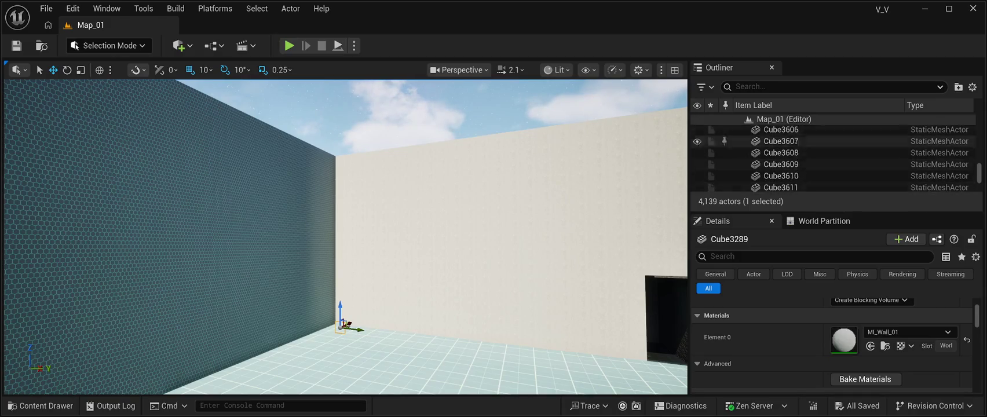
{"action": "scroll", "coordinate": [802, 170], "scroll_direction": "down", "scroll_amount": 9}
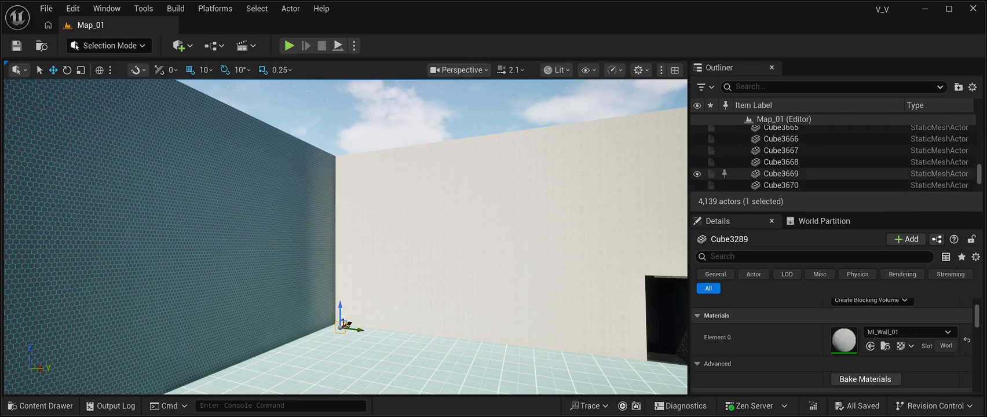
{"action": "scroll", "coordinate": [802, 171], "scroll_direction": "down", "scroll_amount": 4}
{"action": "left_click", "coordinate": [802, 152], "text": "shift"}
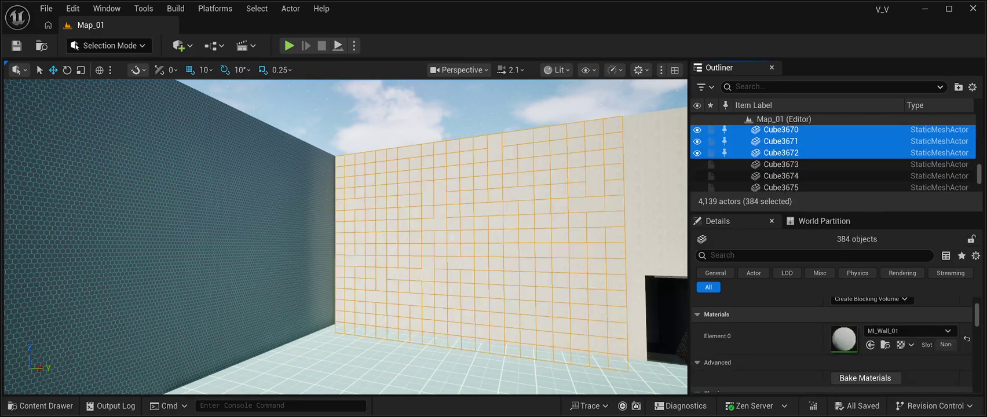
Face the doorway wall, apply MI_ColoredWall to the 384 cubes, then select a top-corner cube
{"action": "left_click_drag", "start_coordinate": [347, 232], "coordinate": [458, 232]}
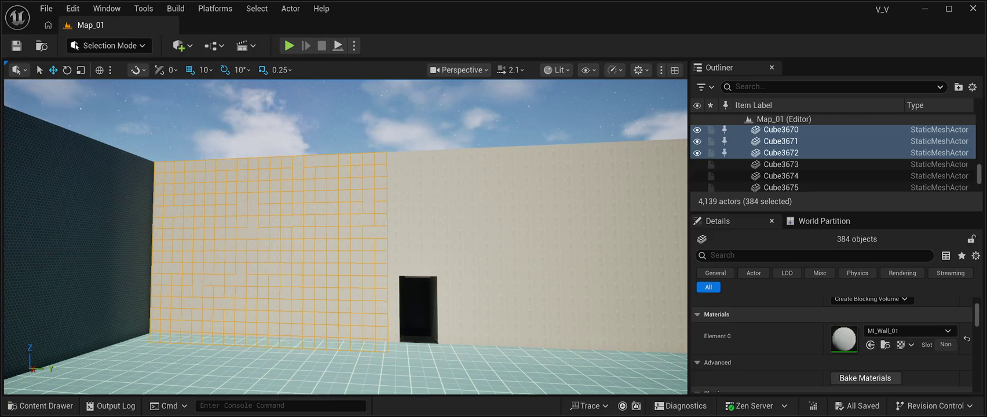
{"action": "key", "text": "ctrl+z"}
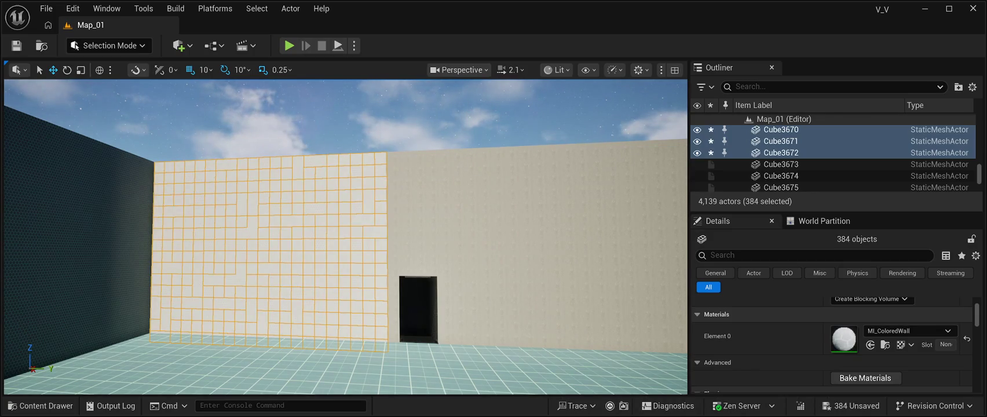
{"action": "key", "text": "ctrl+z"}
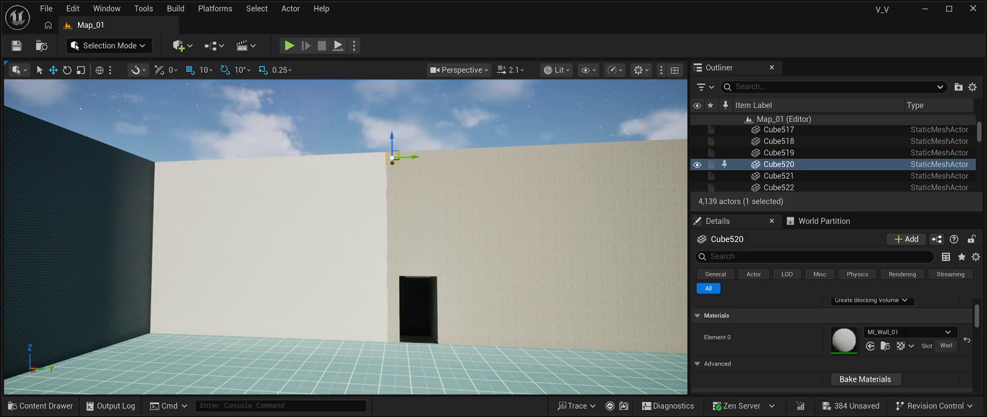
Check the doorway wall's corner cubes, ending back on the top-left corner cube
{"action": "left_click_drag", "start_coordinate": [346, 236], "coordinate": [372, 247]}
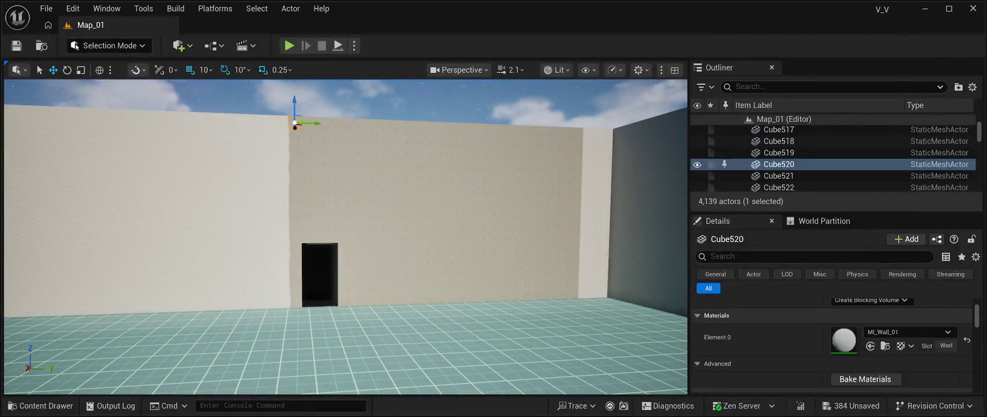
{"action": "key", "text": "ctrl+z"}
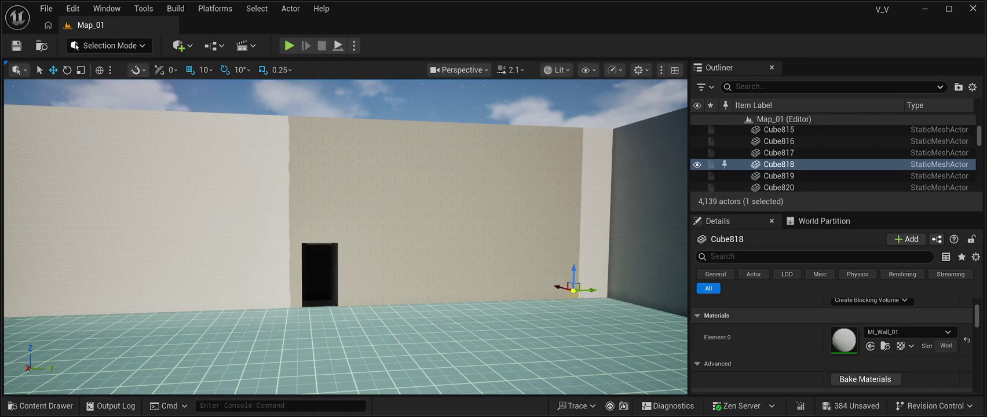
{"action": "key", "text": "ctrl+z"}
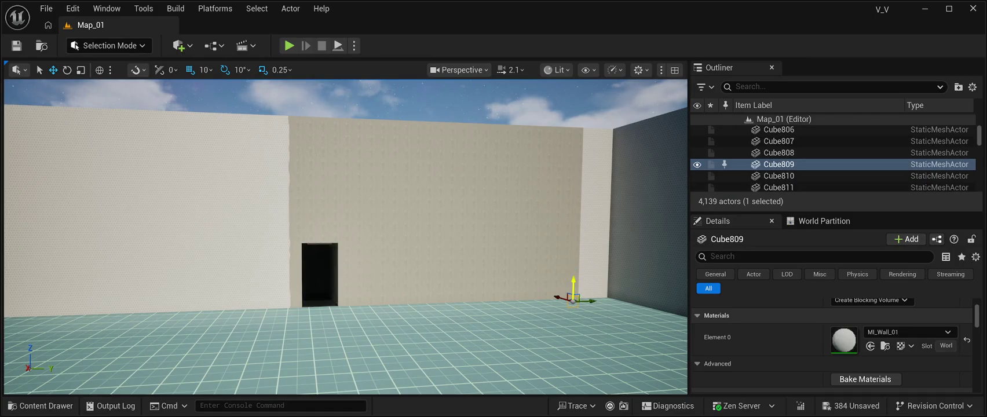
{"action": "key", "text": "ctrl+y"}
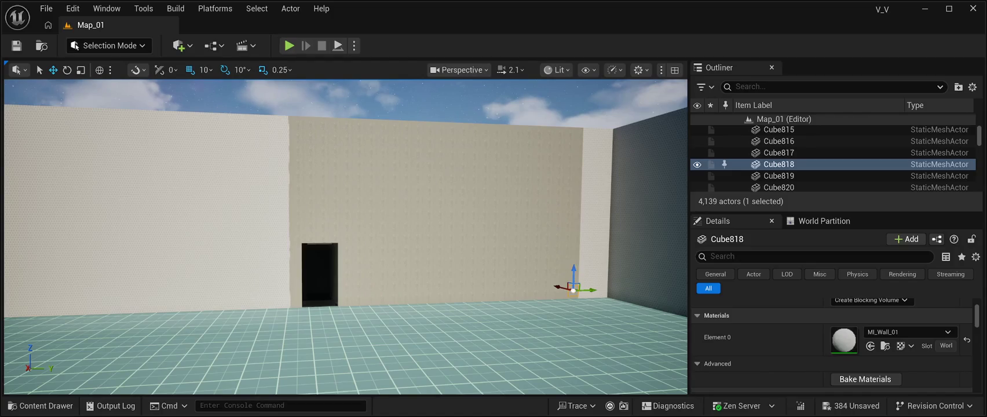
{"action": "key", "text": "ctrl+z"}
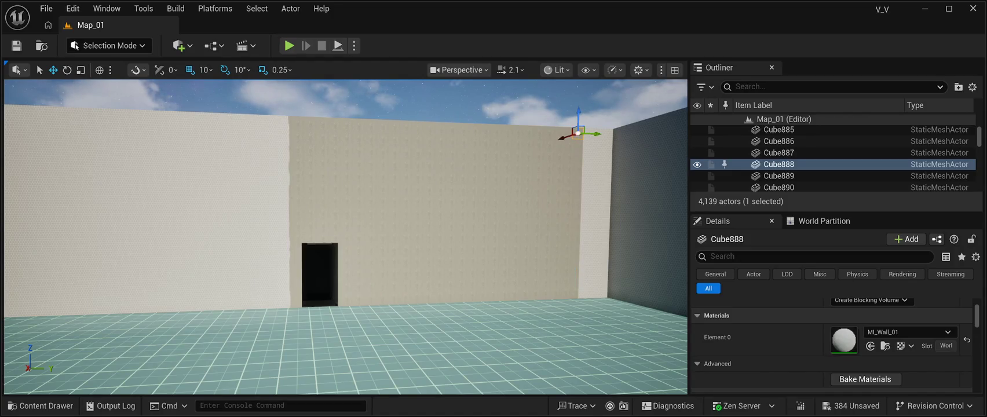
{"action": "key", "text": "ctrl+z"}
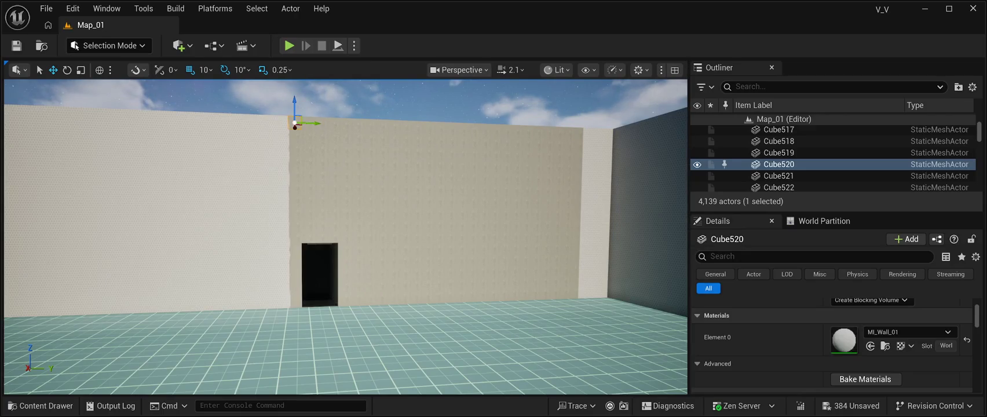
{"action": "key", "text": "ctrl+y"}
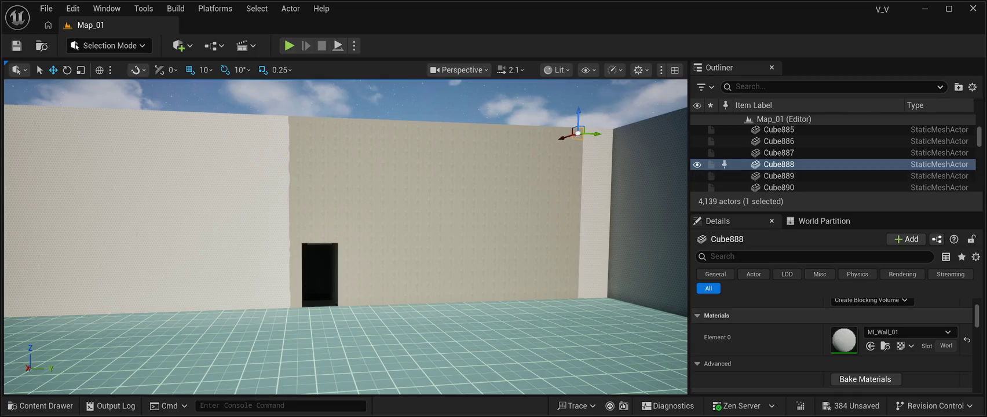
{"action": "key", "text": "ctrl+z"}
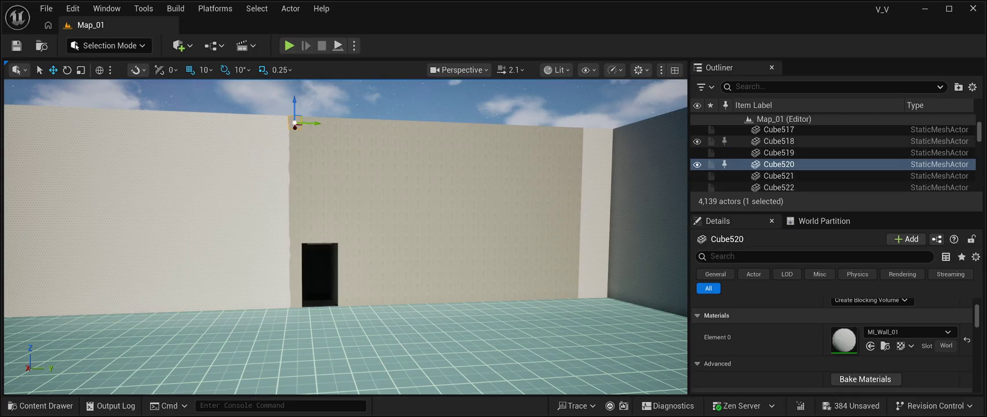
Select Cube520 through Cube888, the 369 cubes right of the doorway
{"action": "scroll", "coordinate": [834, 159], "scroll_direction": "down", "scroll_amount": 15}
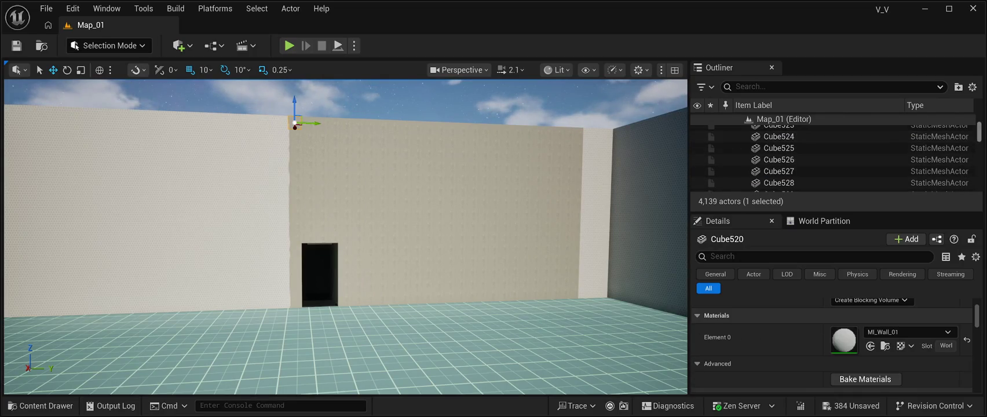
{"action": "scroll", "coordinate": [835, 142], "scroll_direction": "up", "scroll_amount": 8}
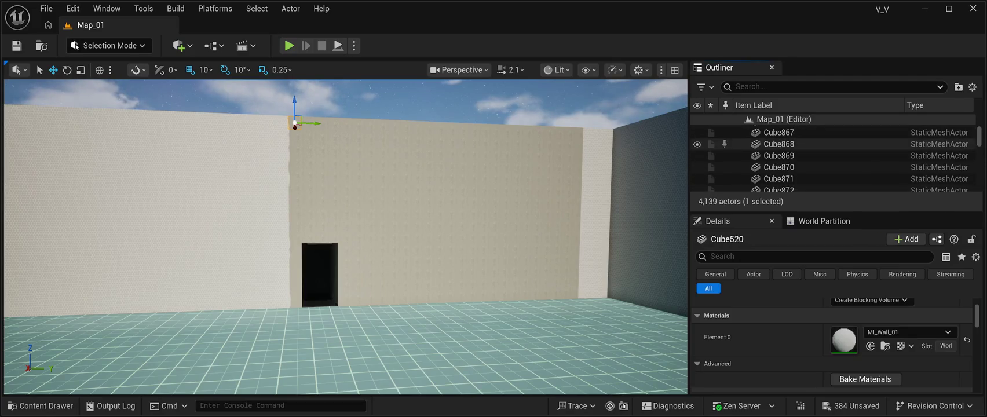
{"action": "scroll", "coordinate": [834, 156], "scroll_direction": "down", "scroll_amount": 2}
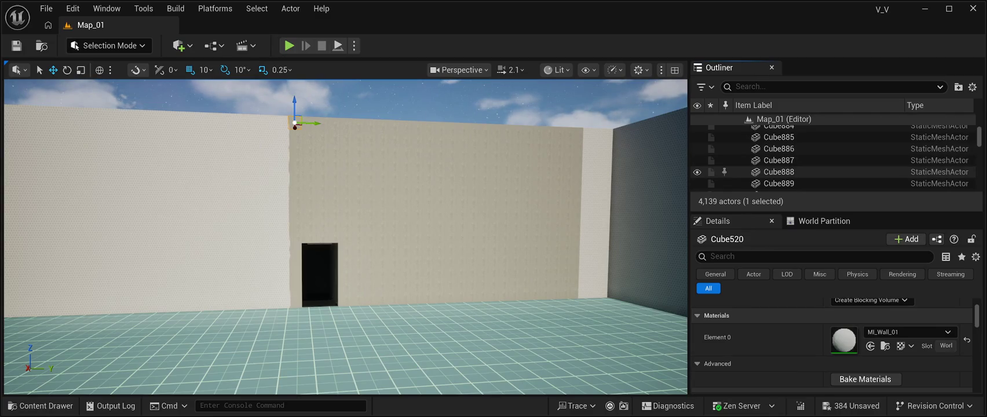
{"action": "left_click", "coordinate": [834, 172], "text": "shift"}
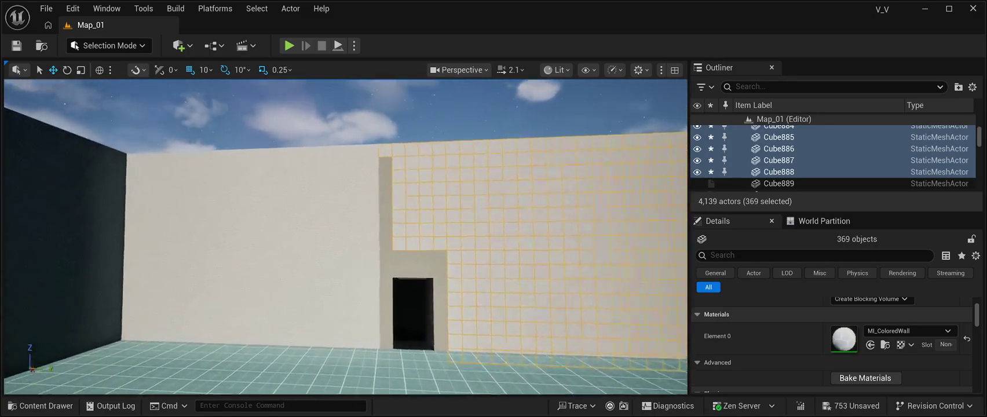
Select the seven stacked cubes in the column above the doorway and give them MI_ColoredWall
{"action": "scroll", "coordinate": [346, 237], "scroll_direction": "up", "scroll_amount": 5}
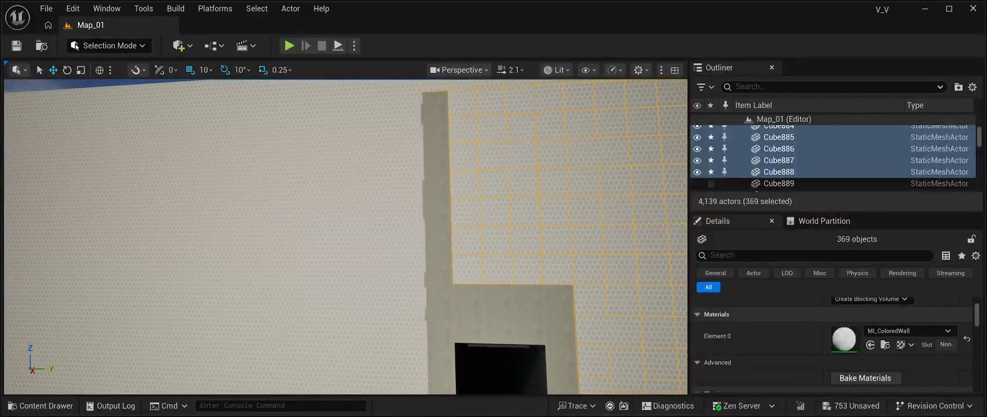
{"action": "left_click", "coordinate": [433, 102]}
{"action": "left_click", "coordinate": [435, 133], "text": "ctrl"}
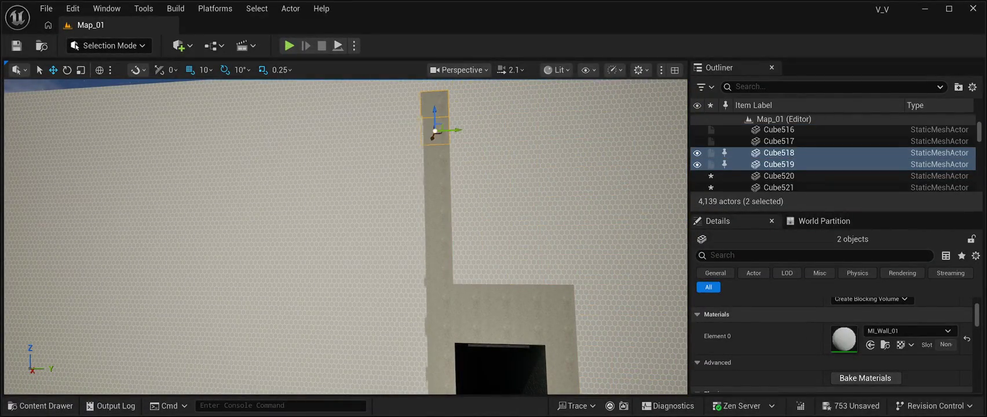
{"action": "left_click", "coordinate": [433, 161], "text": "ctrl"}
{"action": "left_click", "coordinate": [435, 186], "text": "ctrl"}
{"action": "left_click", "coordinate": [435, 212], "text": "ctrl"}
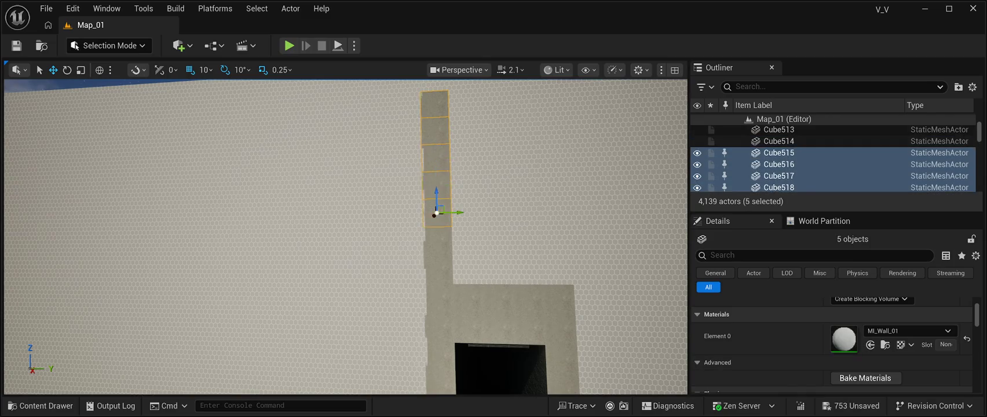
{"action": "left_click", "coordinate": [436, 240], "text": "ctrl"}
{"action": "left_click", "coordinate": [438, 268], "text": "ctrl"}
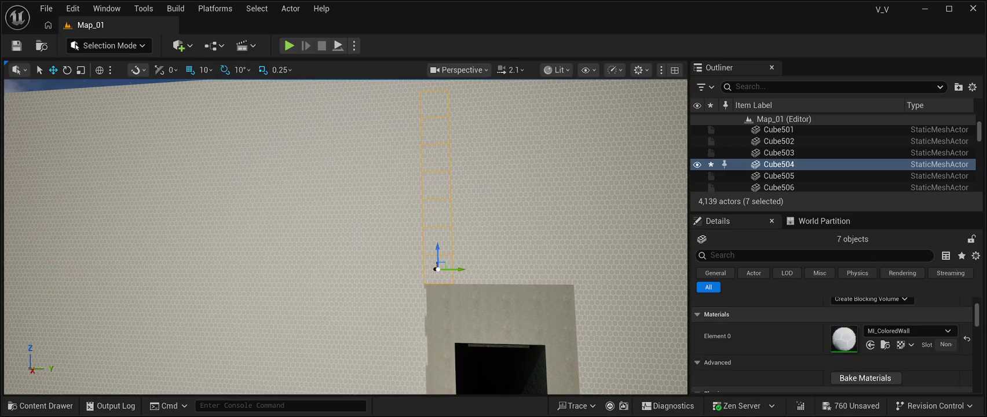
{"action": "scroll", "coordinate": [345, 237], "scroll_direction": "down", "scroll_amount": 10}
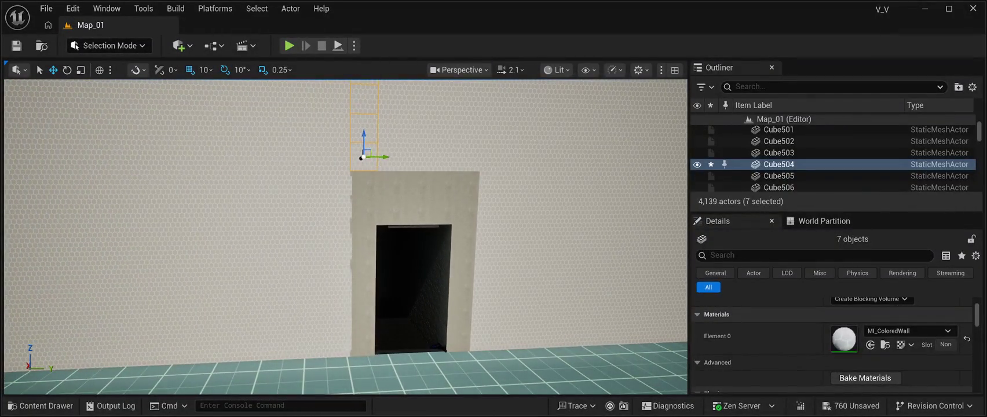
Select the blocks in both lintel rows above the doorway
{"action": "left_click", "coordinate": [466, 184], "text": "ctrl"}
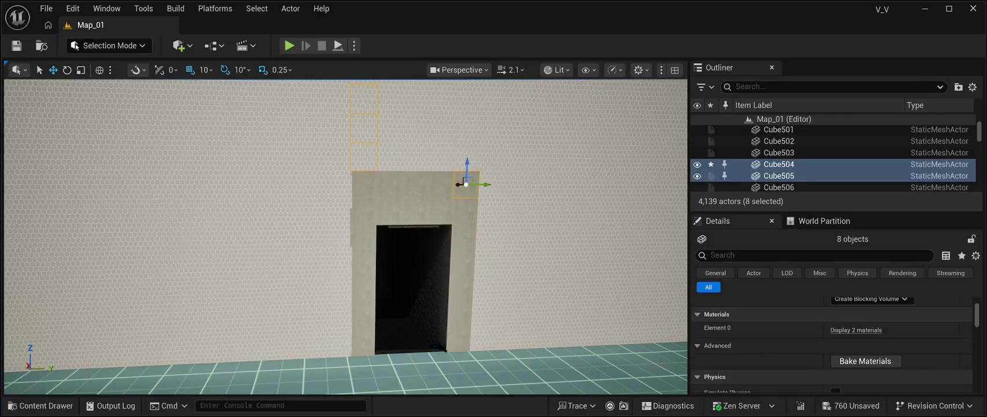
{"action": "left_click", "coordinate": [416, 184], "text": "ctrl"}
{"action": "left_click", "coordinate": [442, 184], "text": "ctrl"}
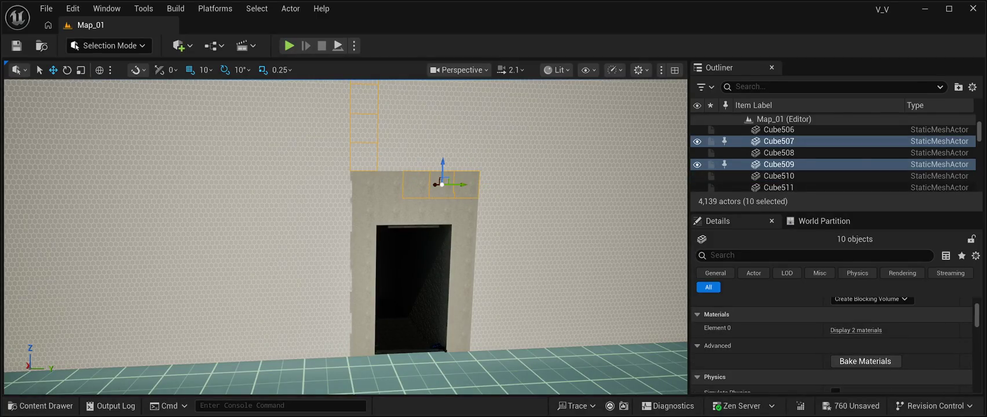
{"action": "left_click", "coordinate": [389, 184], "text": "ctrl"}
{"action": "left_click", "coordinate": [363, 184]}
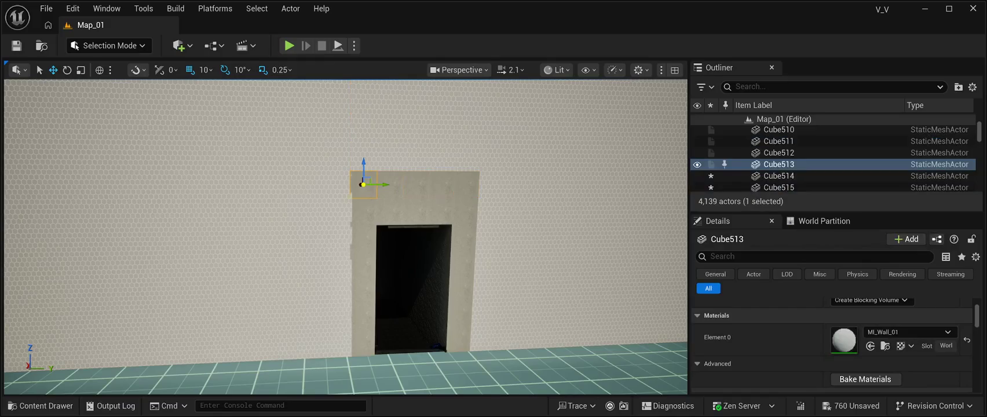
{"action": "left_click", "coordinate": [389, 185], "text": "ctrl"}
{"action": "left_click", "coordinate": [416, 184], "text": "ctrl"}
{"action": "left_click", "coordinate": [443, 184], "text": "ctrl"}
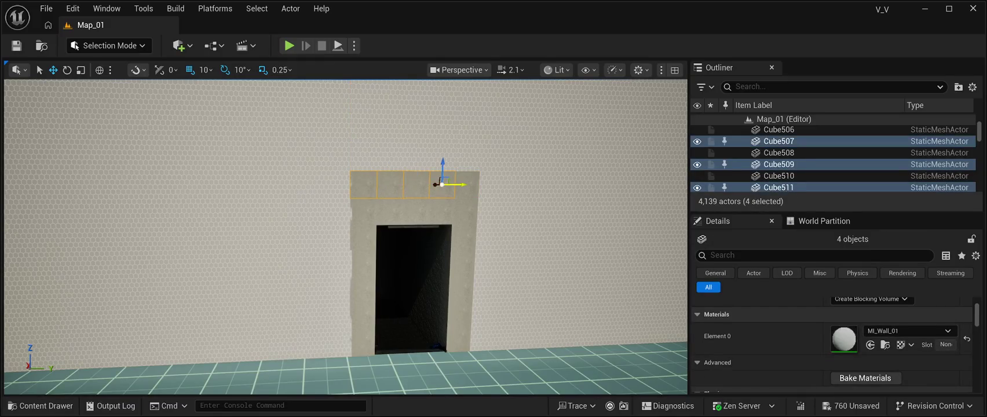
{"action": "left_click", "coordinate": [466, 184], "text": "ctrl"}
{"action": "left_click", "coordinate": [467, 211], "text": "ctrl"}
{"action": "left_click", "coordinate": [442, 211], "text": "ctrl"}
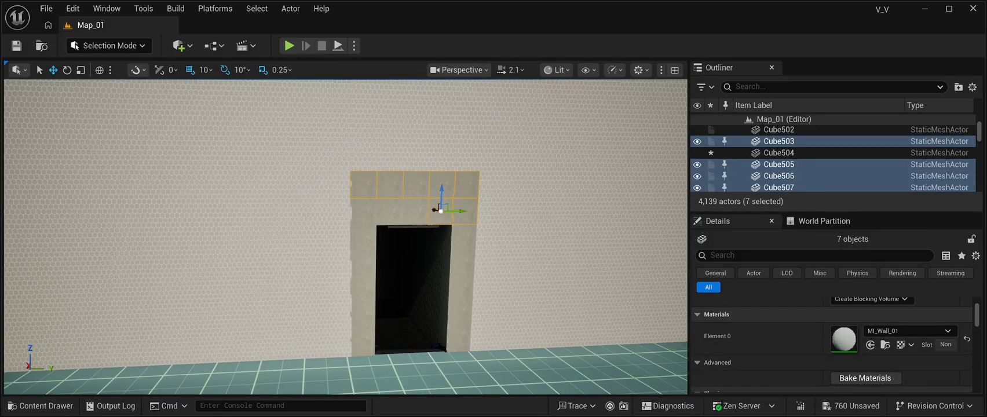
{"action": "left_click", "coordinate": [416, 211], "text": "ctrl"}
{"action": "left_click", "coordinate": [389, 211], "text": "ctrl"}
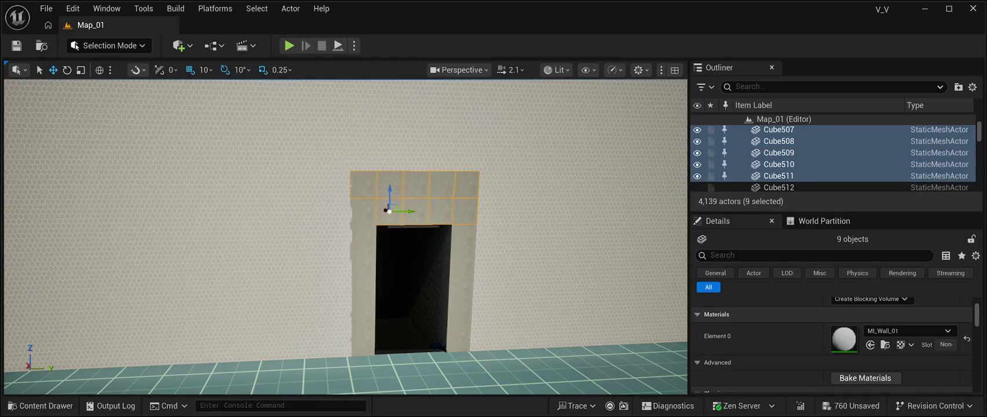
Add the seven left-column doorway tiles to the selection
{"action": "left_click", "coordinate": [364, 209], "text": "ctrl"}
{"action": "left_click", "coordinate": [364, 236], "text": "ctrl"}
{"action": "left_click", "coordinate": [363, 261], "text": "ctrl"}
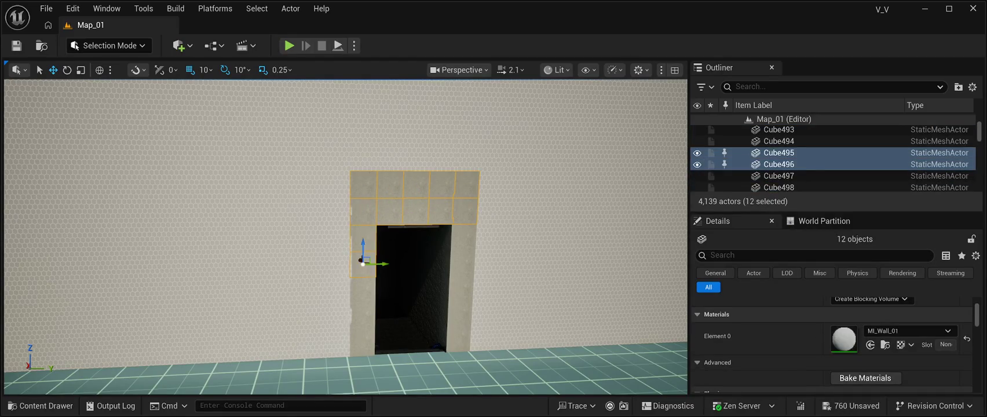
{"action": "left_click", "coordinate": [363, 288], "text": "ctrl"}
{"action": "left_click", "coordinate": [364, 313], "text": "ctrl"}
{"action": "left_click", "coordinate": [363, 338], "text": "ctrl"}
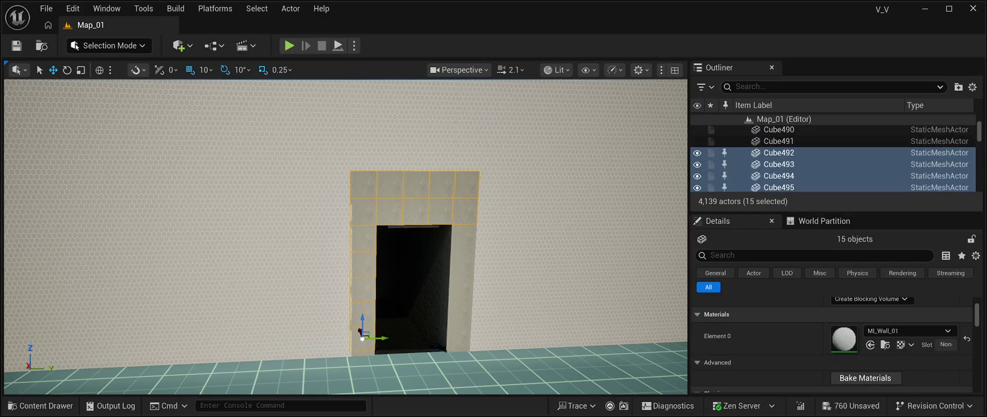
{"action": "left_click", "coordinate": [363, 361], "text": "ctrl"}
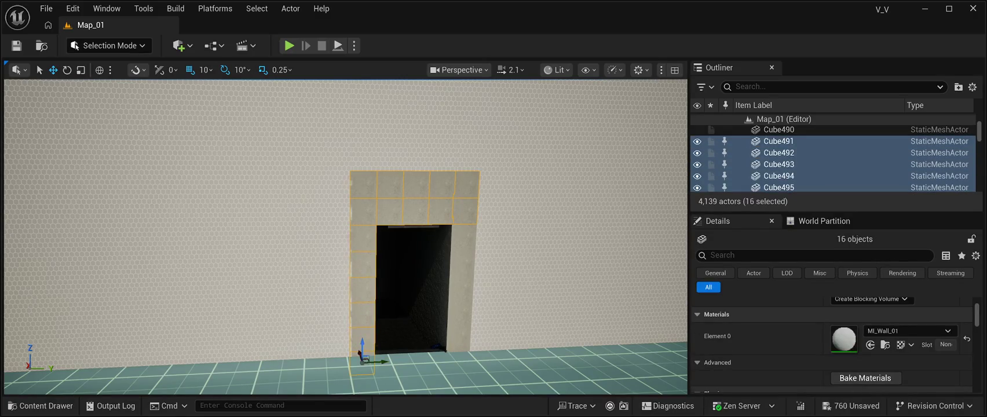
Add the six right-column doorway tiles so the whole frame uses MI_ColoredWall, then inspect the walls
{"action": "left_click", "coordinate": [457, 355], "text": "ctrl"}
{"action": "left_click", "coordinate": [455, 331], "text": "ctrl"}
{"action": "left_click", "coordinate": [457, 307], "text": "ctrl"}
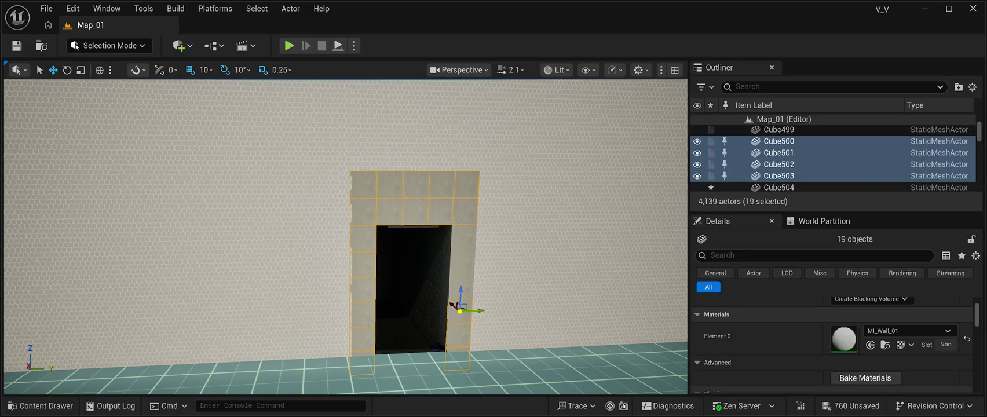
{"action": "left_click", "coordinate": [459, 284], "text": "ctrl"}
{"action": "left_click", "coordinate": [460, 259], "text": "ctrl"}
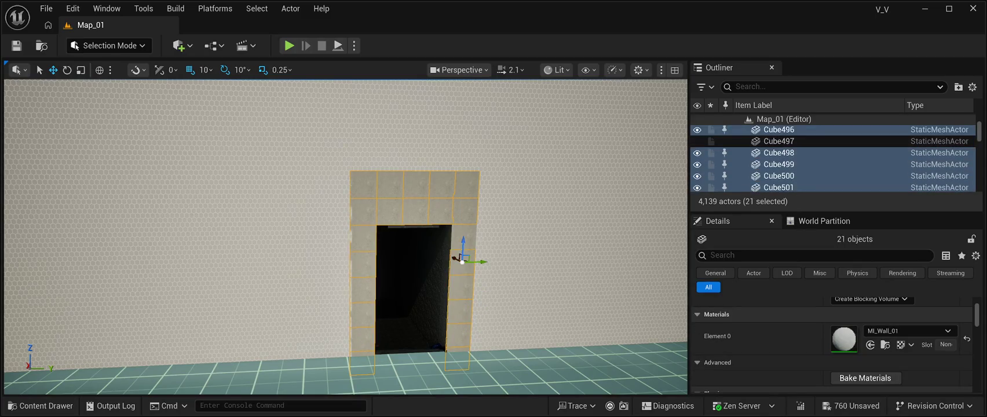
{"action": "left_click", "coordinate": [457, 234], "text": "ctrl"}
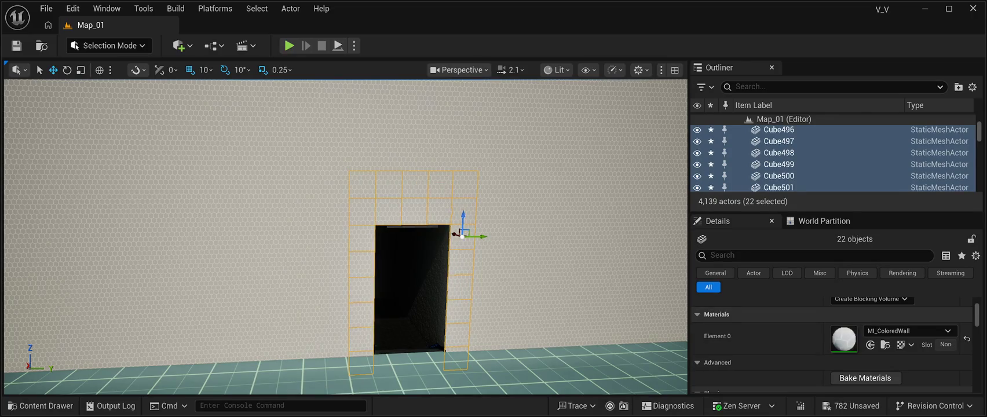
{"action": "left_click_drag", "start_coordinate": [462, 234], "coordinate": [462, 173]}
{"action": "left_click", "coordinate": [462, 234]}
{"action": "mouse_move", "coordinate": [462, 235]}
{"action": "left_mouse_down"}
{"action": "mouse_move", "coordinate": [377, 249]}
{"action": "mouse_move", "coordinate": [371, 142]}
{"action": "mouse_move", "coordinate": [406, 110]}
{"action": "mouse_move", "coordinate": [440, 107]}
{"action": "mouse_move", "coordinate": [408, 161]}
{"action": "mouse_move", "coordinate": [412, 139]}
{"action": "mouse_move", "coordinate": [394, 150]}
{"action": "mouse_move", "coordinate": [394, 186]}
{"action": "mouse_move", "coordinate": [418, 183]}
{"action": "left_mouse_up"}
Duplicate the floor Plane as Plane2 and lift it above the room's walls
{"action": "left_click", "coordinate": [417, 182]}
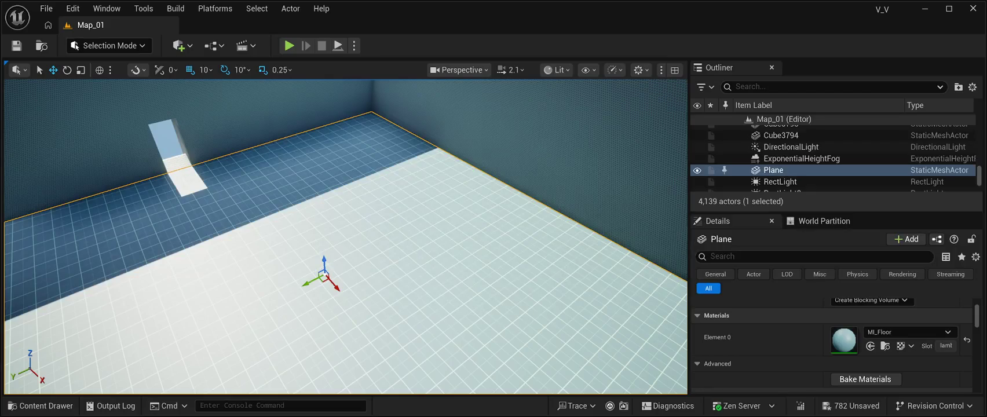
{"action": "key", "text": "ctrl+d"}
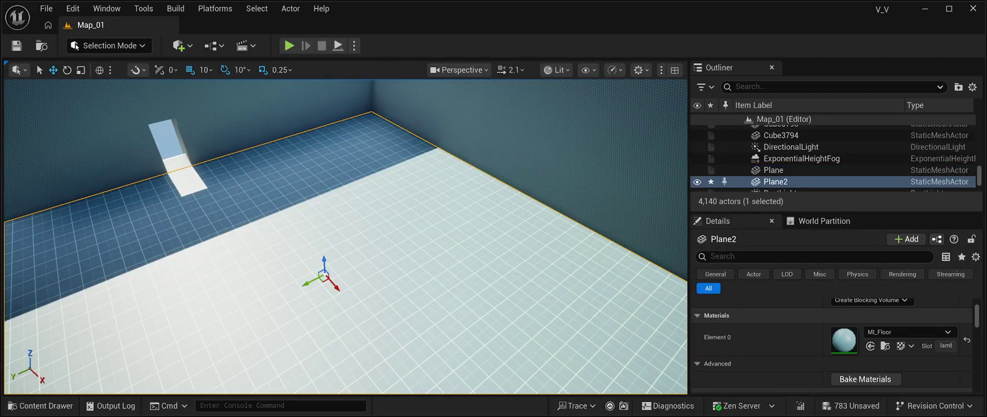
{"action": "mouse_move", "coordinate": [329, 241]}
{"action": "left_mouse_down"}
{"action": "mouse_move", "coordinate": [310, 175]}
{"action": "mouse_move", "coordinate": [352, 239]}
{"action": "left_mouse_up"}
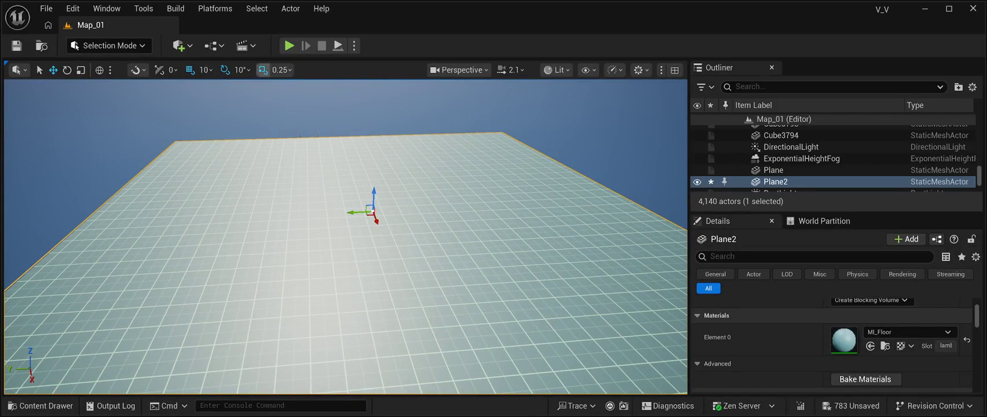
Rotate Plane2 face-down over the room as a ceiling and save the level
{"action": "key", "text": "e"}
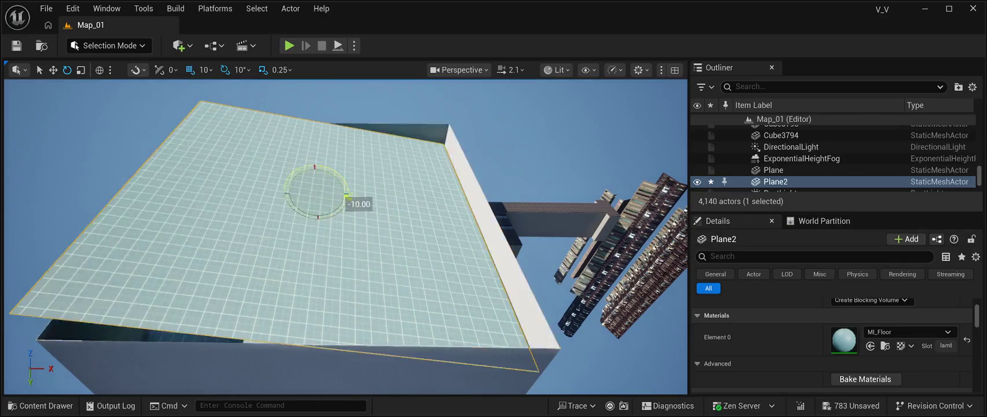
{"action": "left_click_drag", "start_coordinate": [346, 198], "coordinate": [334, 212]}
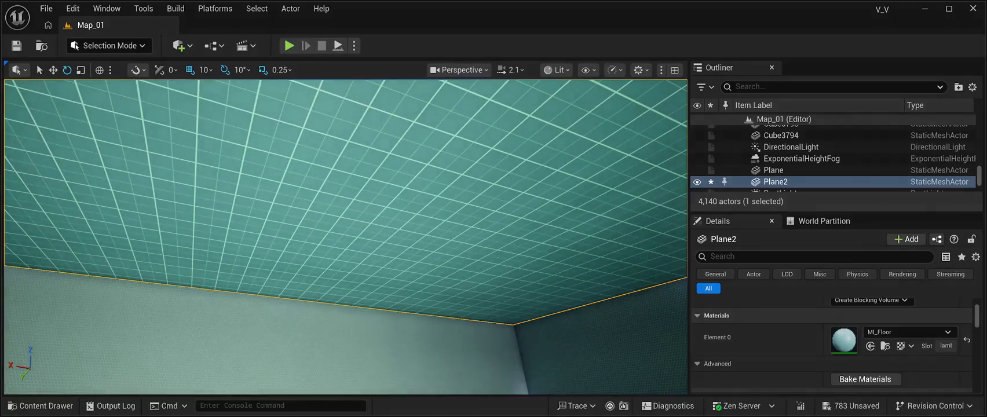
{"action": "key", "text": "ctrl+s"}
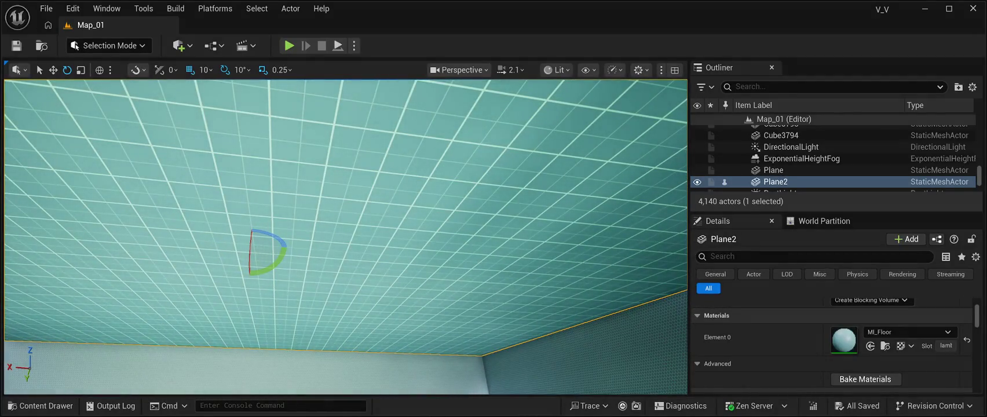
Filter Details to 'shadow' and enable Shadow Two Sided on the ceiling plane
{"action": "scroll", "coordinate": [832, 345], "scroll_direction": "down", "scroll_amount": 8}
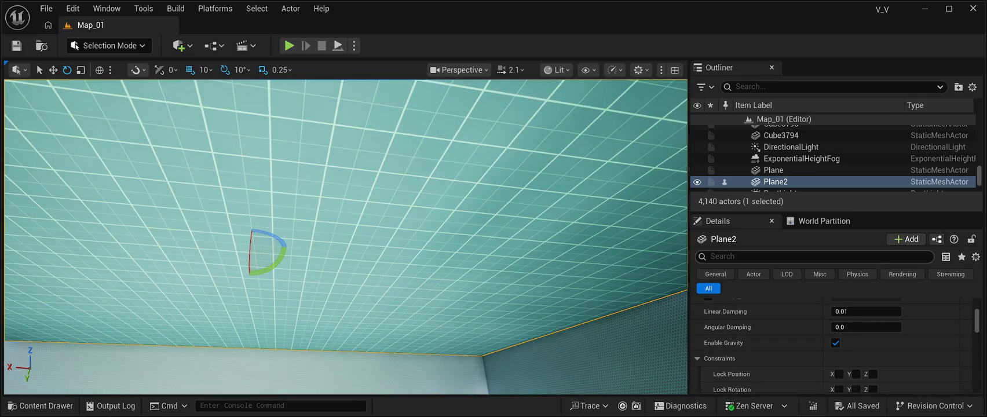
{"action": "left_click", "coordinate": [811, 256]}
{"action": "type", "text": "shadow"}
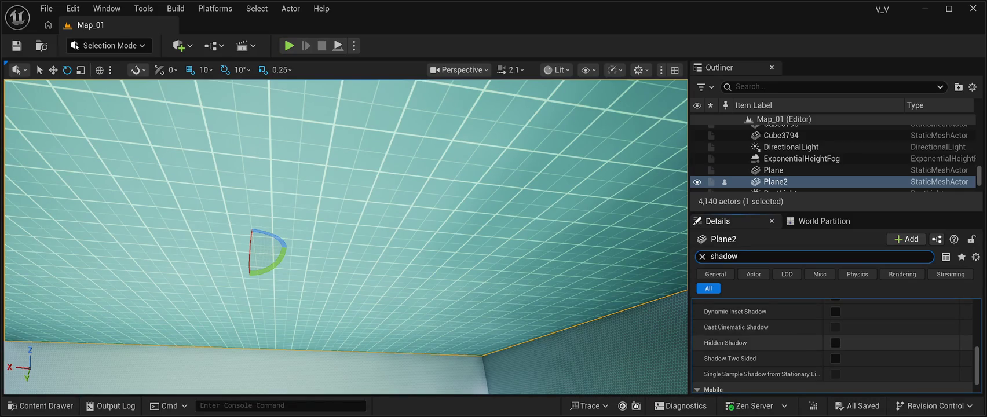
{"action": "scroll", "coordinate": [753, 343], "scroll_direction": "down", "scroll_amount": 1}
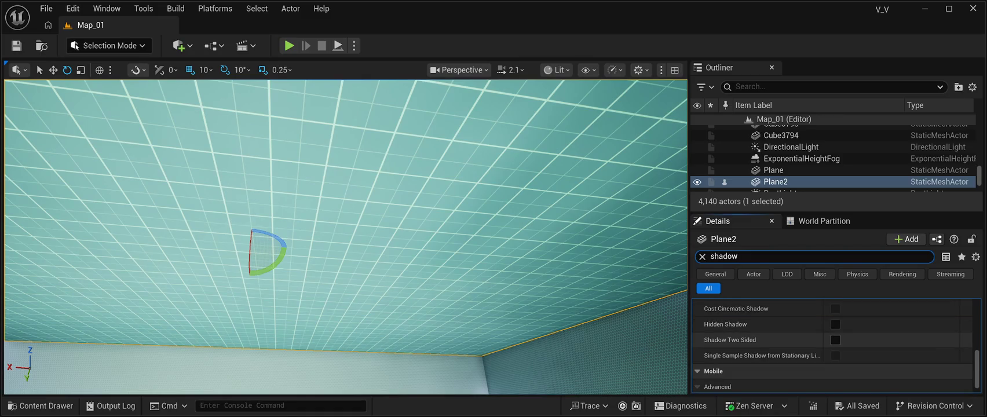
{"action": "left_click", "coordinate": [836, 340]}
{"action": "mouse_move", "coordinate": [348, 231]}
{"action": "left_mouse_down"}
{"action": "mouse_move", "coordinate": [348, 278]}
{"action": "mouse_move", "coordinate": [394, 278]}
{"action": "mouse_move", "coordinate": [371, 254]}
{"action": "mouse_move", "coordinate": [301, 243]}
{"action": "left_mouse_up"}
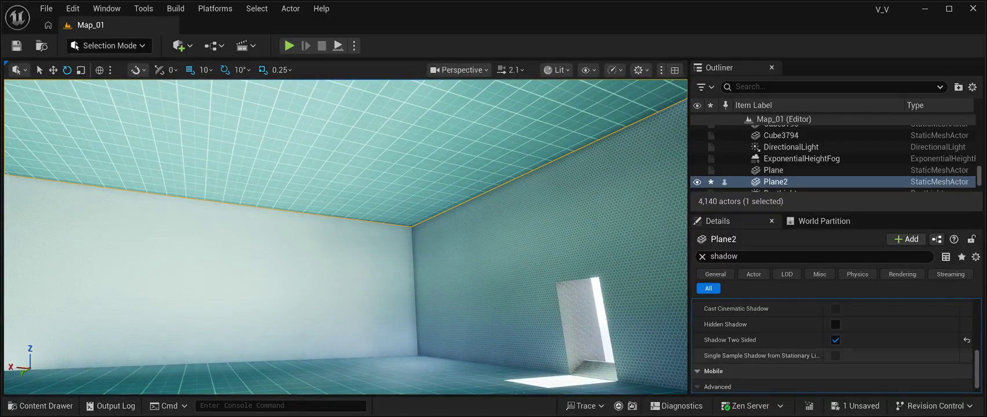
{"action": "left_click", "coordinate": [836, 340]}
{"action": "left_click", "coordinate": [835, 341]}
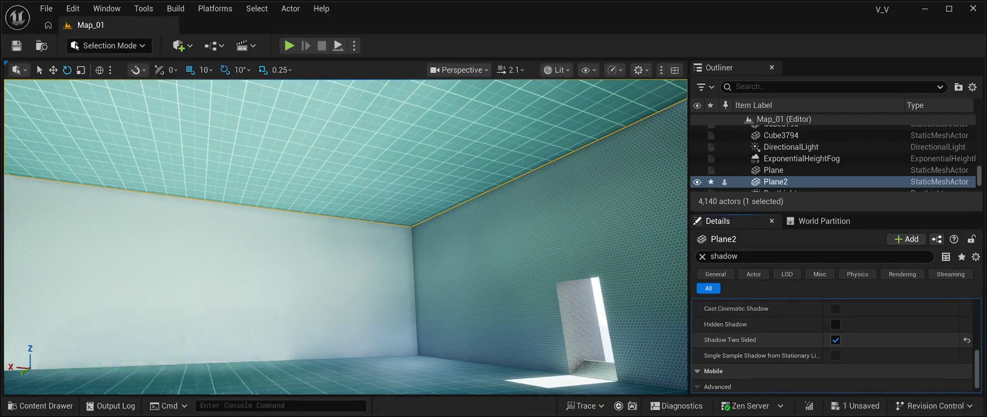
Tick Self Shadow Only for the ceiling plane and save the level
{"action": "scroll", "coordinate": [832, 346], "scroll_direction": "down", "scroll_amount": 1}
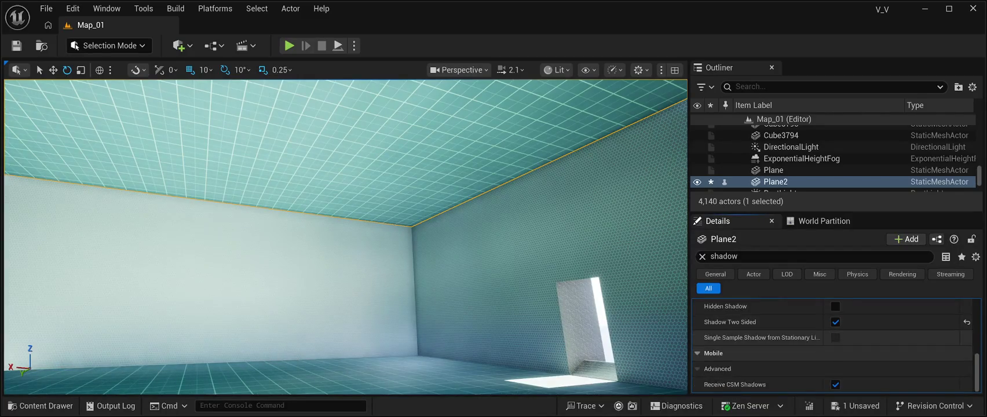
{"action": "scroll", "coordinate": [832, 345], "scroll_direction": "up", "scroll_amount": 1}
{"action": "scroll", "coordinate": [832, 345], "scroll_direction": "up", "scroll_amount": 1}
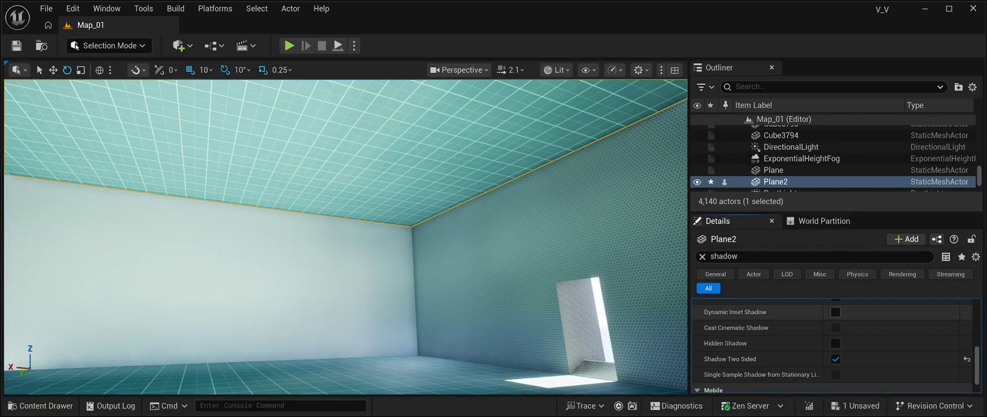
{"action": "scroll", "coordinate": [832, 346], "scroll_direction": "up", "scroll_amount": 1}
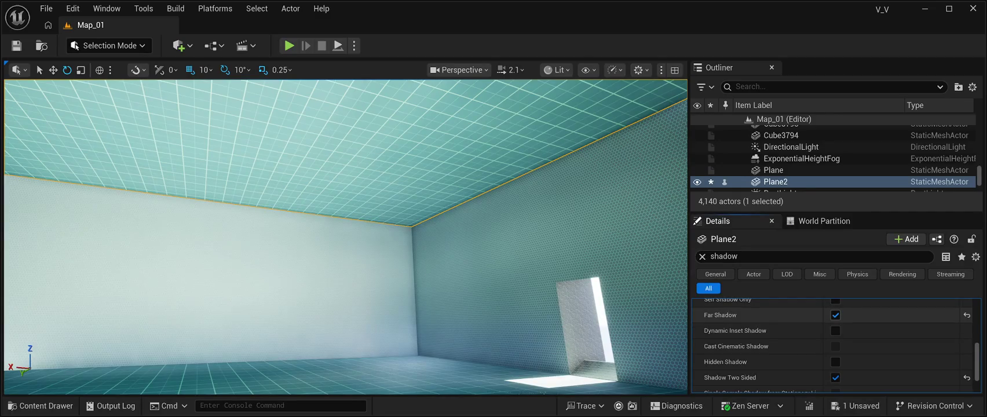
{"action": "scroll", "coordinate": [832, 317], "scroll_direction": "up", "scroll_amount": 1}
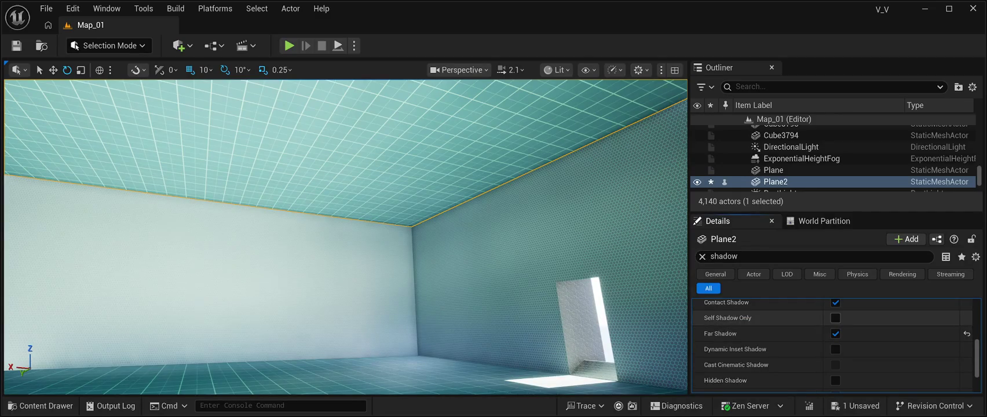
{"action": "left_click", "coordinate": [836, 318]}
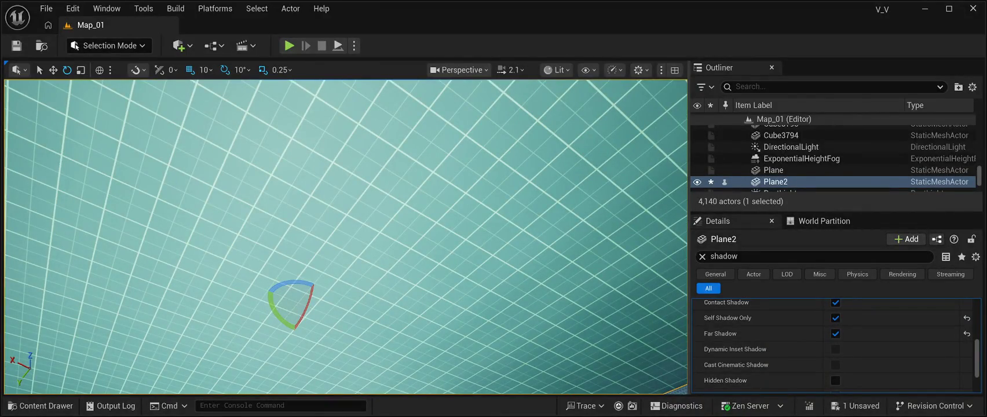
{"action": "key", "text": "ctrl+s"}
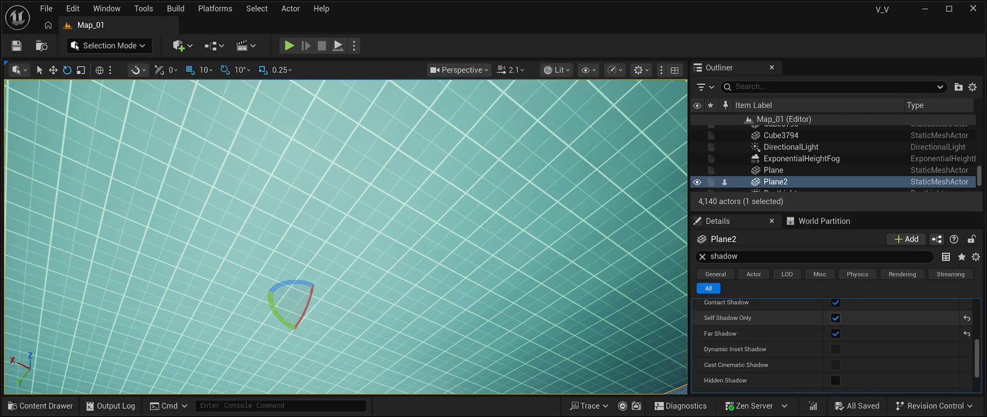
Clear the 'shadow' filter from the Details search
{"action": "left_click", "coordinate": [703, 257]}
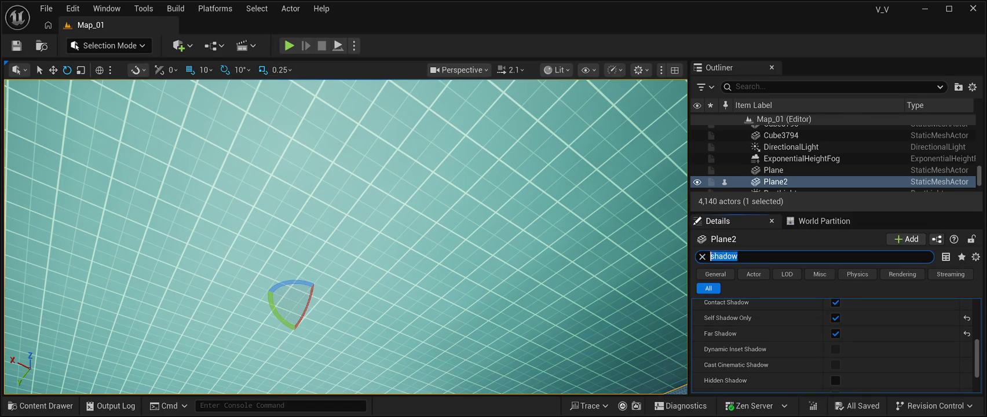
{"action": "scroll", "coordinate": [828, 348], "scroll_direction": "up", "scroll_amount": 5}
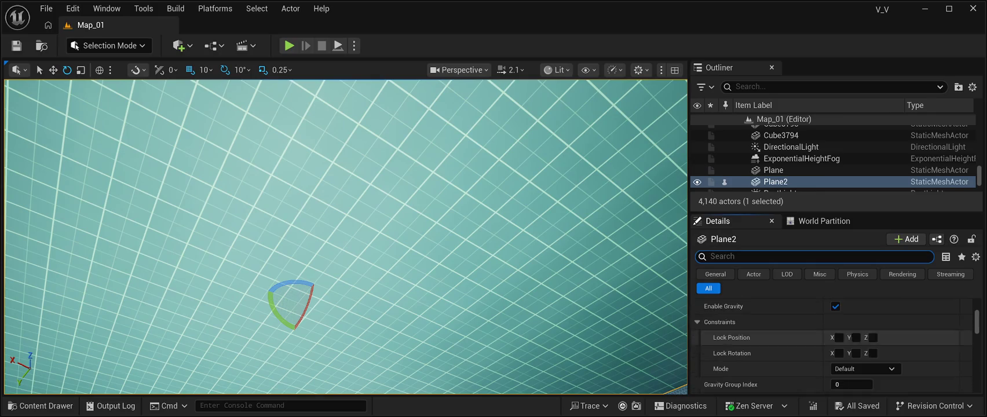
{"action": "scroll", "coordinate": [828, 348], "scroll_direction": "down", "scroll_amount": 5}
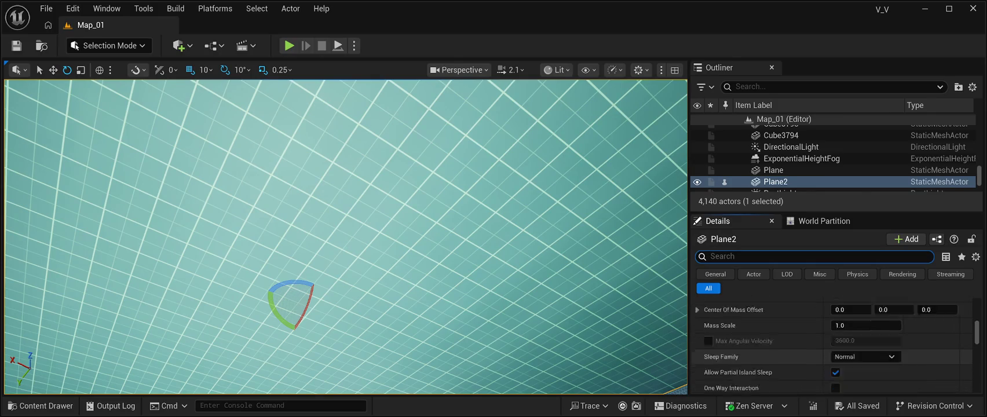
{"action": "scroll", "coordinate": [828, 348], "scroll_direction": "up", "scroll_amount": 6}
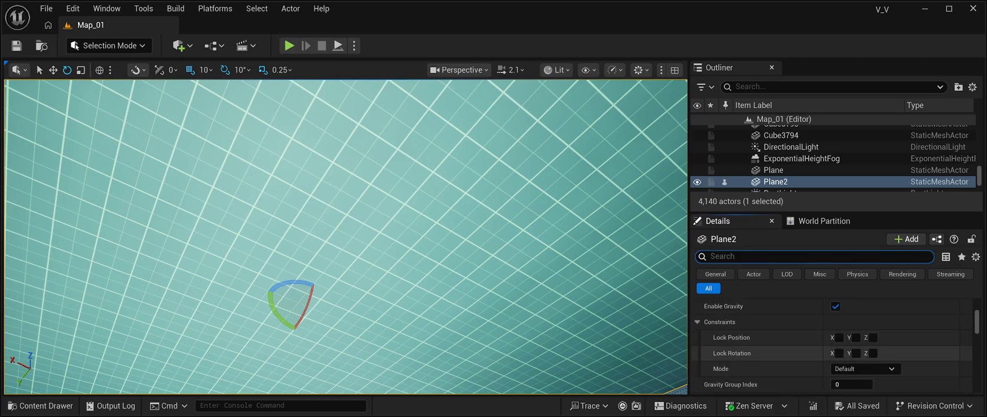
{"action": "scroll", "coordinate": [832, 347], "scroll_direction": "up", "scroll_amount": 3}
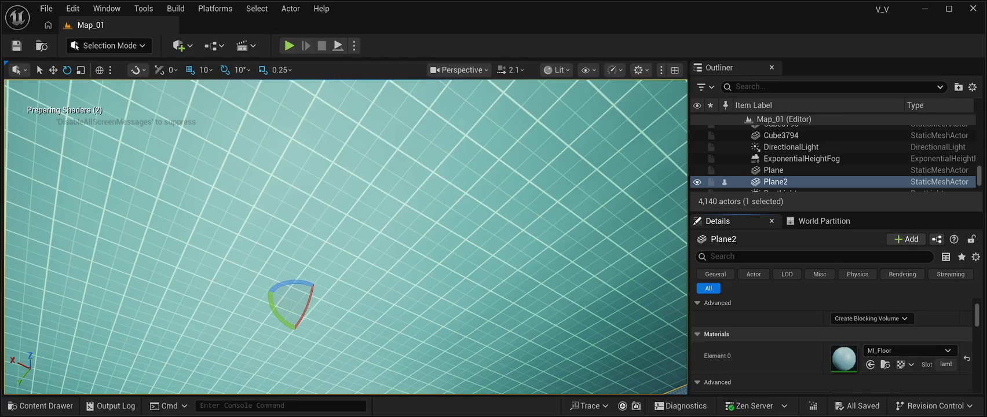
{"action": "key", "text": "ctrl+z"}
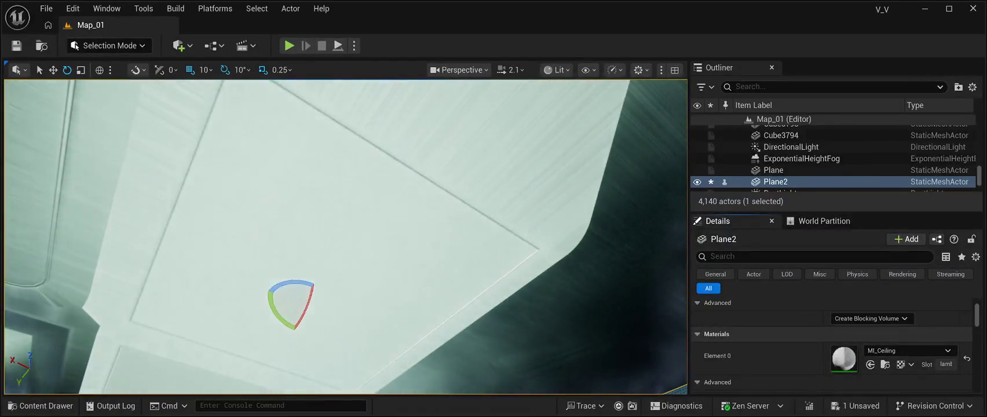
{"action": "mouse_move", "coordinate": [348, 232]}
{"action": "left_mouse_down"}
{"action": "mouse_move", "coordinate": [348, 336]}
{"action": "mouse_move", "coordinate": [347, 278]}
{"action": "mouse_move", "coordinate": [371, 260]}
{"action": "mouse_move", "coordinate": [371, 307]}
{"action": "mouse_move", "coordinate": [359, 347]}
{"action": "mouse_move", "coordinate": [342, 327]}
{"action": "left_mouse_up"}
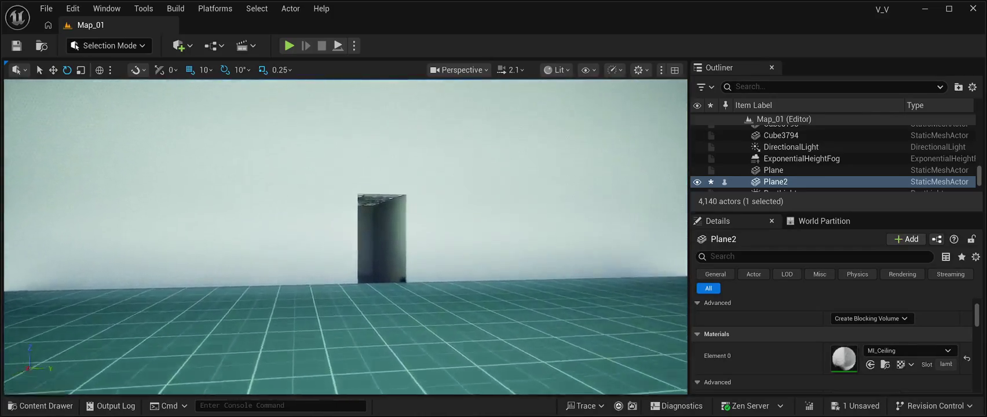
{"action": "key", "text": "alt+p"}
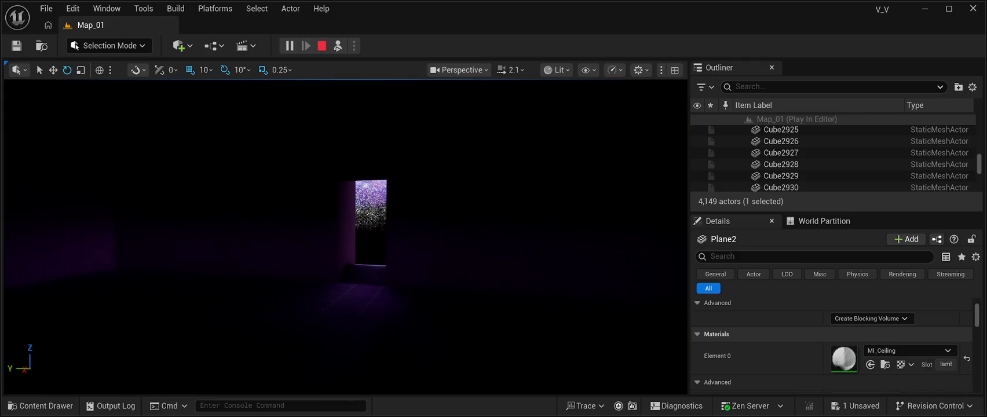
{"action": "key", "text": "Escape"}
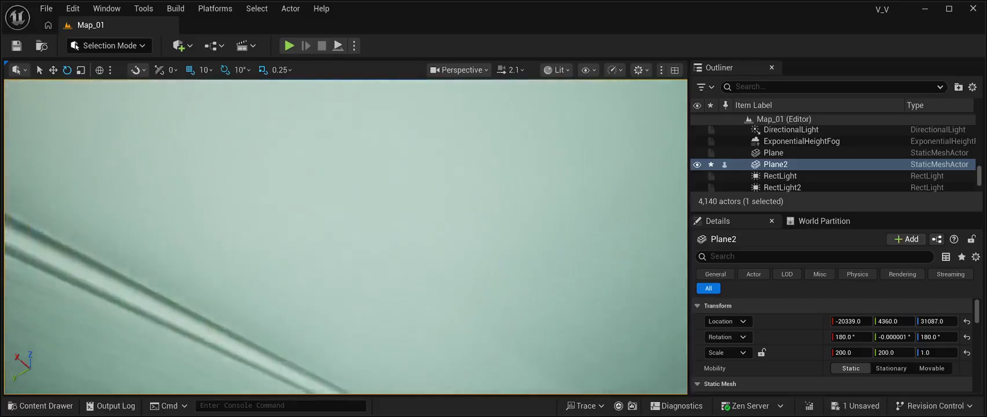
Frame Plane2 in the view and raise it to Z 37407
{"action": "key", "text": "f"}
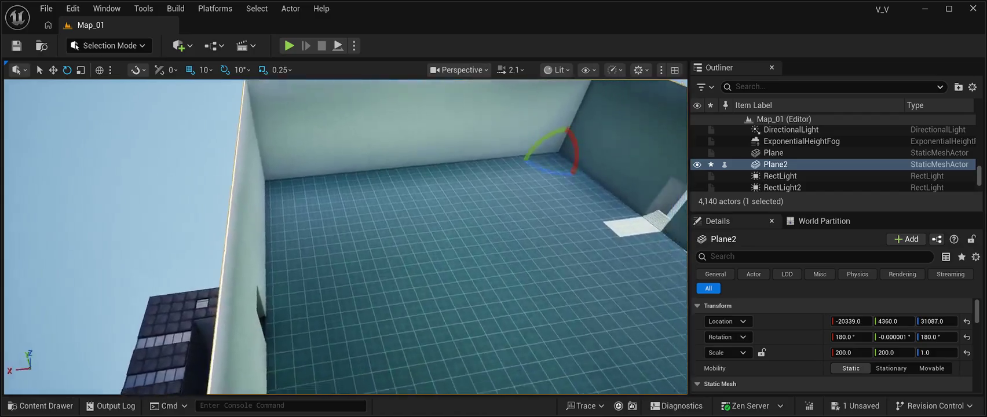
{"action": "key", "text": "f"}
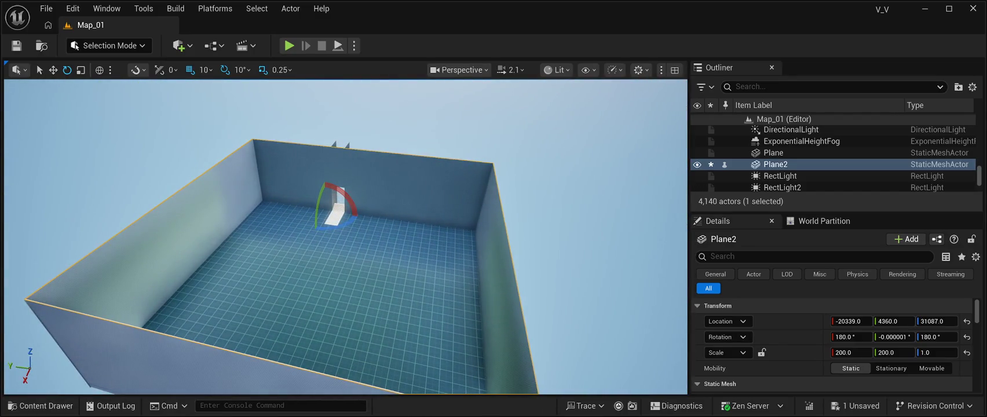
{"action": "key", "text": "w"}
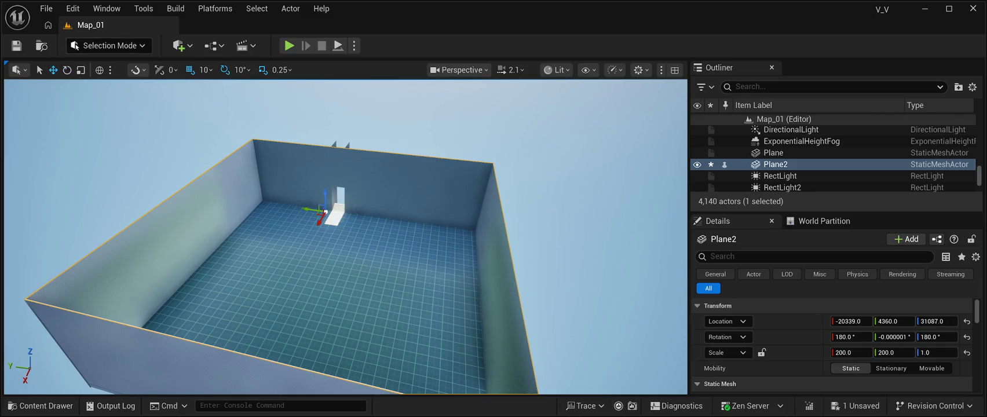
{"action": "left_click_drag", "start_coordinate": [325, 197], "coordinate": [318, 81]}
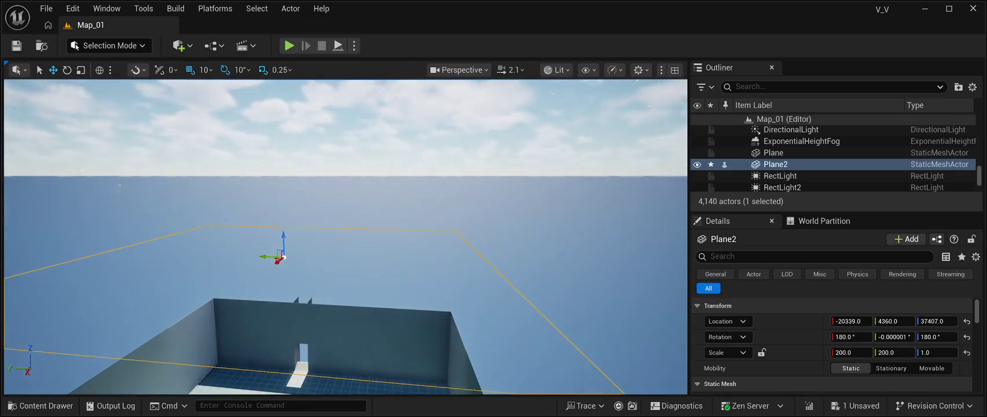
Delete the BP_Starfield_bgNebula_Free actor and the ceiling plane Plane2
{"action": "left_click", "coordinate": [347, 127]}
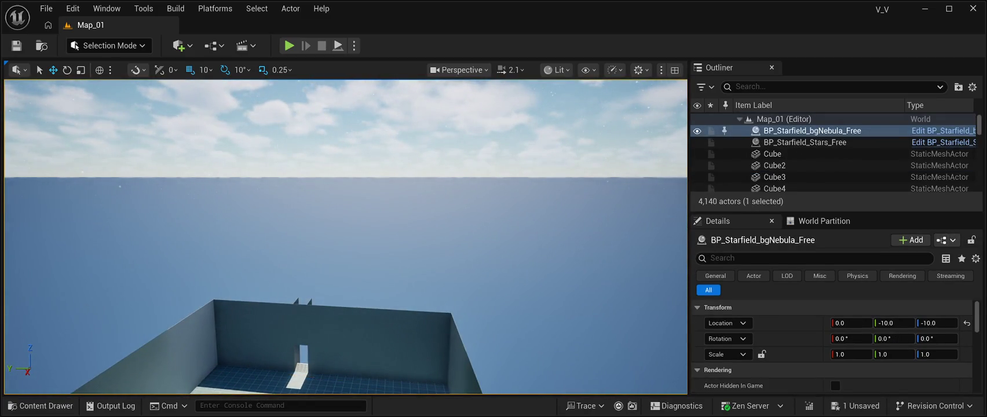
{"action": "key", "text": "Delete"}
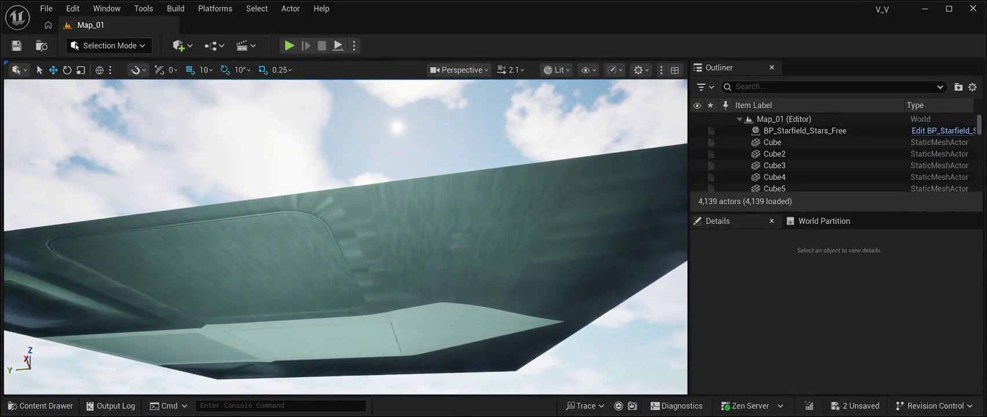
{"action": "left_click", "coordinate": [307, 339]}
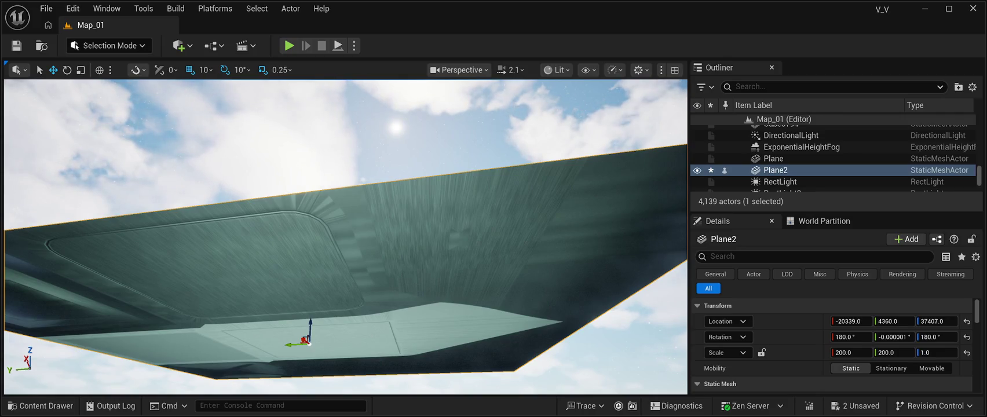
{"action": "key", "text": "Delete"}
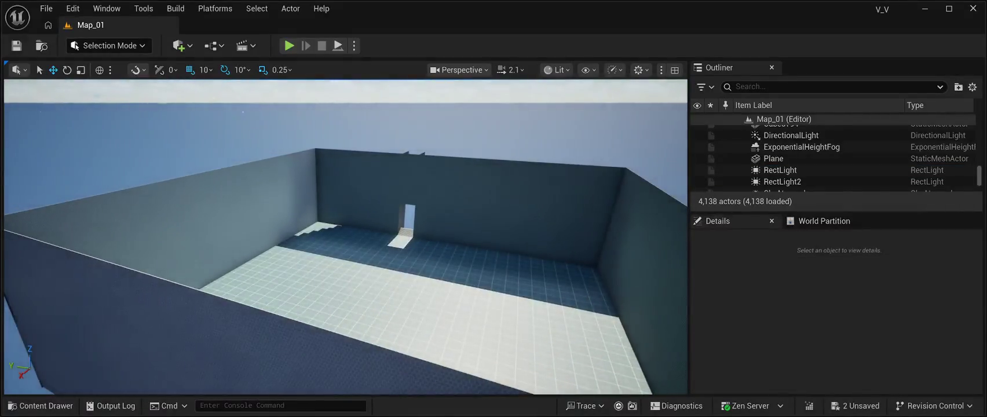
{"action": "left_click_drag", "start_coordinate": [345, 232], "coordinate": [346, 203]}
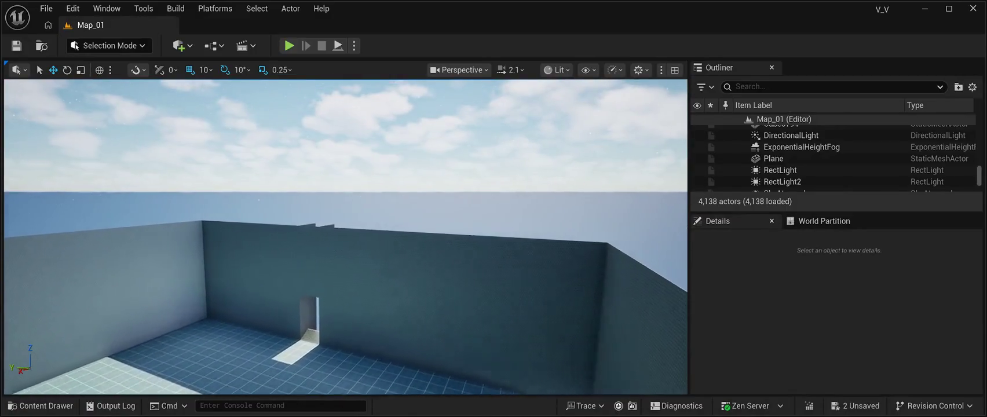
Fly through the roofless room to inspect walls and doorway, then open Lab > Materials
{"action": "key", "text": "e"}
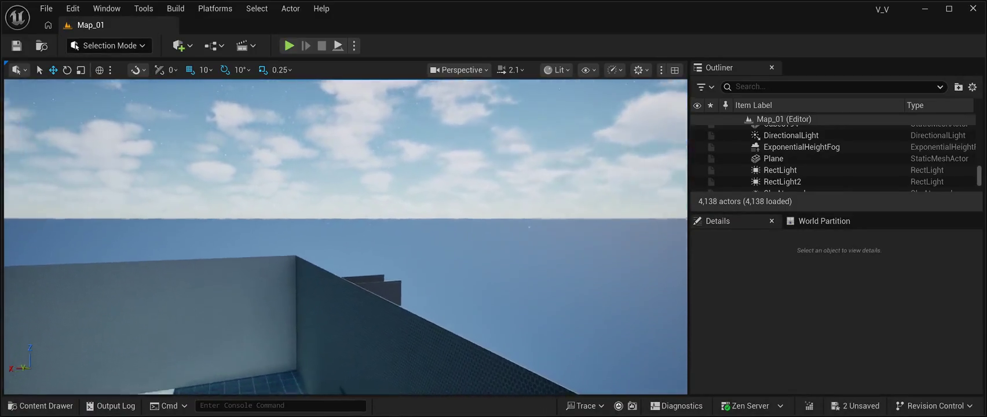
{"action": "key", "text": "q"}
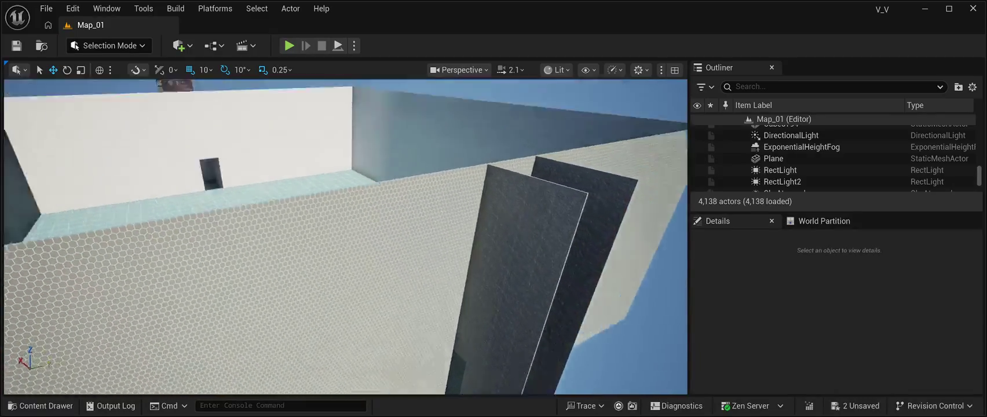
{"action": "key", "text": "s"}
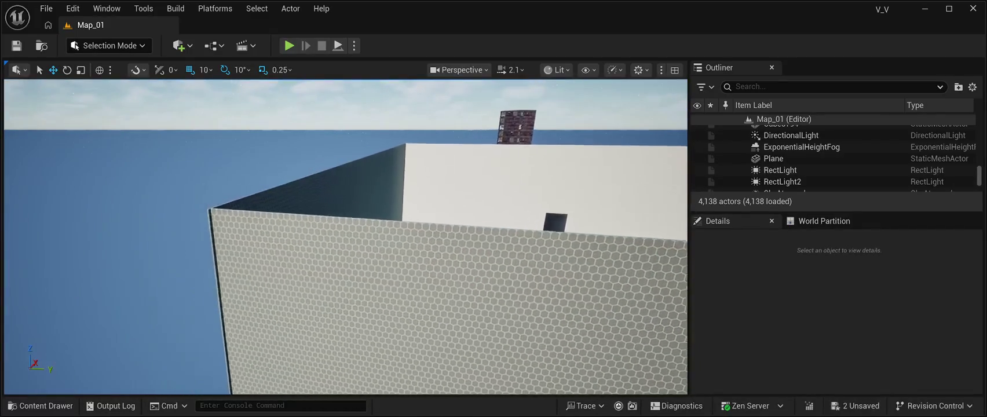
{"action": "key", "text": "q"}
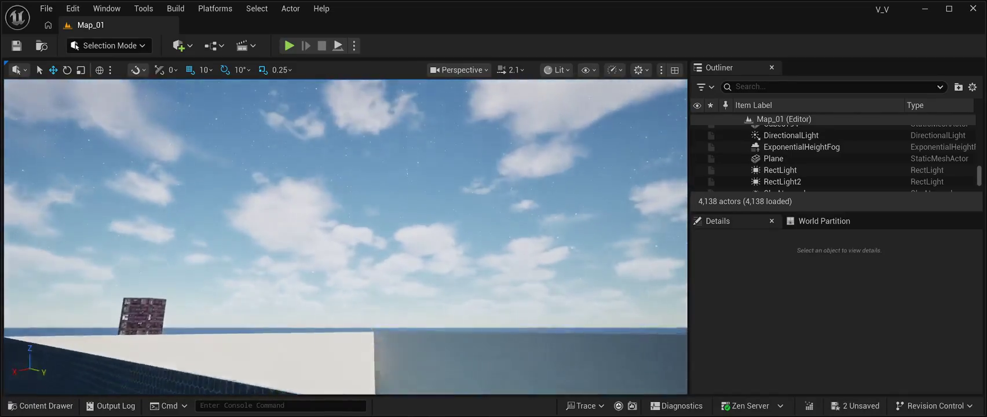
{"action": "key", "text": "w"}
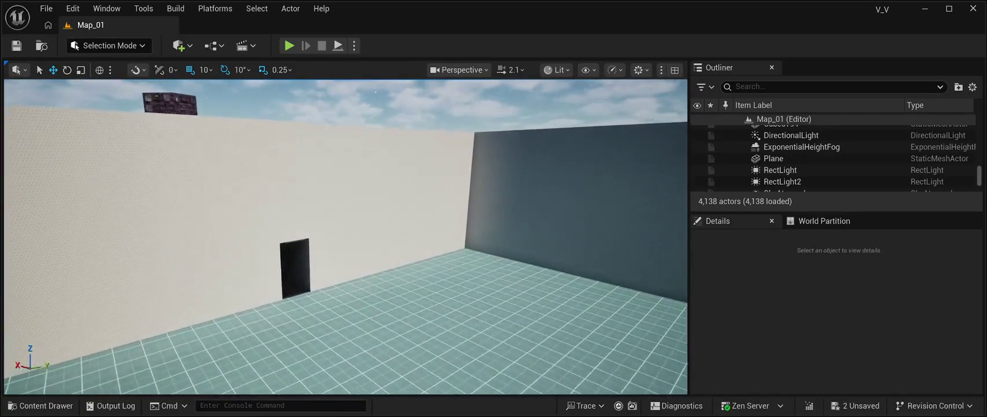
{"action": "key", "text": "s"}
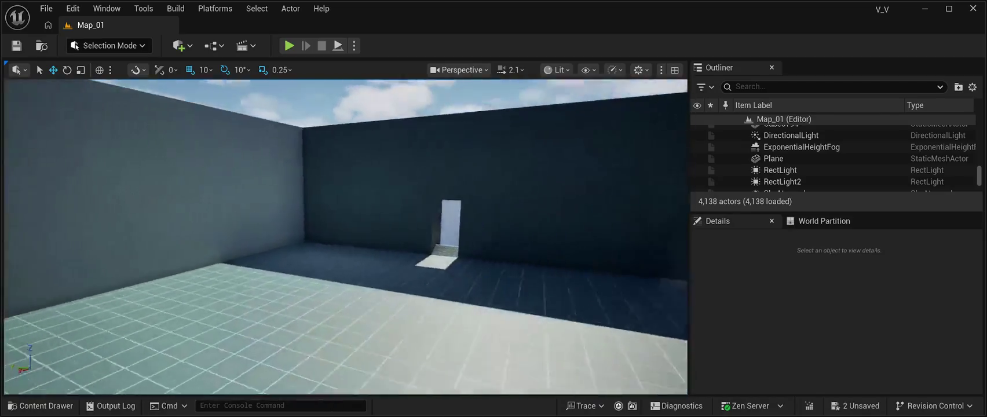
{"action": "key", "text": "d"}
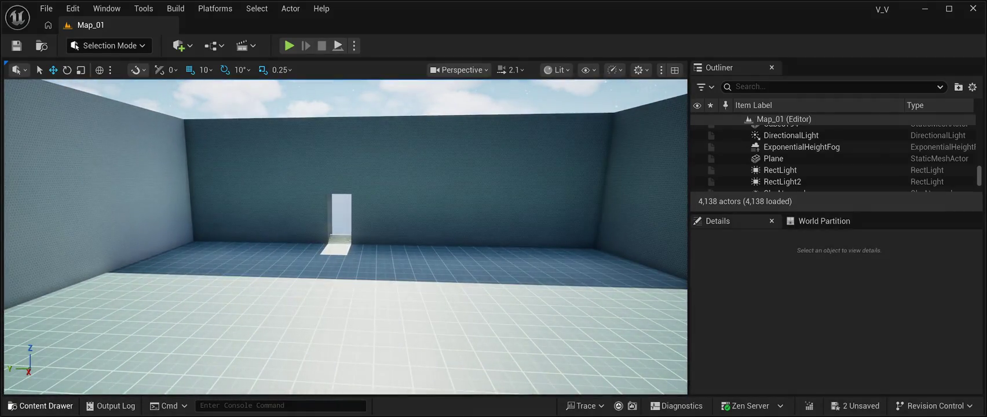
{"action": "key", "text": "ctrl+space"}
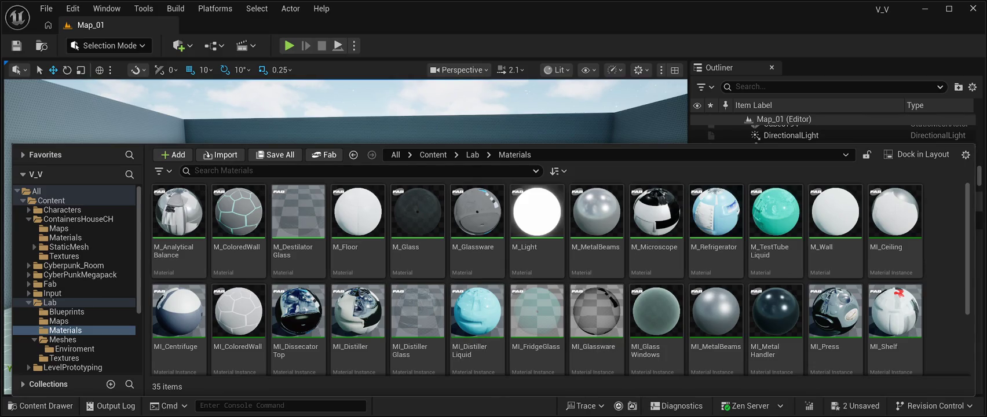
Close the Content Drawer, add the new cube Cube1932, and raise it to Z 28640
{"action": "key", "text": "ctrl+space"}
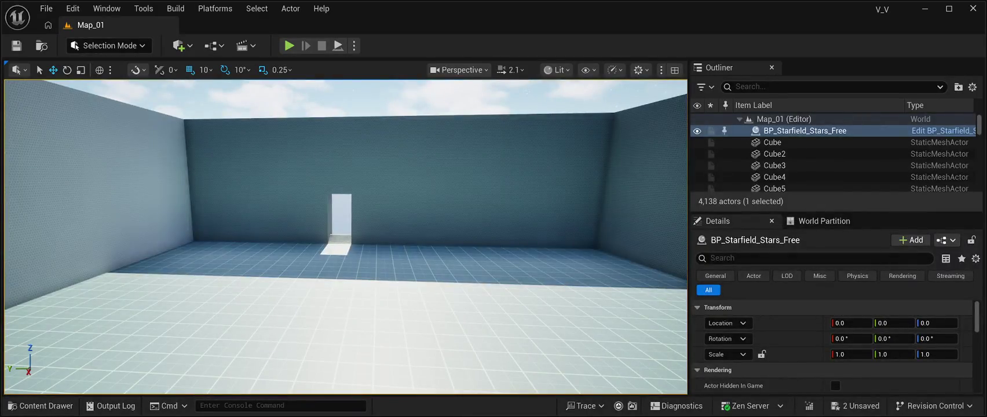
{"action": "left_click", "coordinate": [41, 406]}
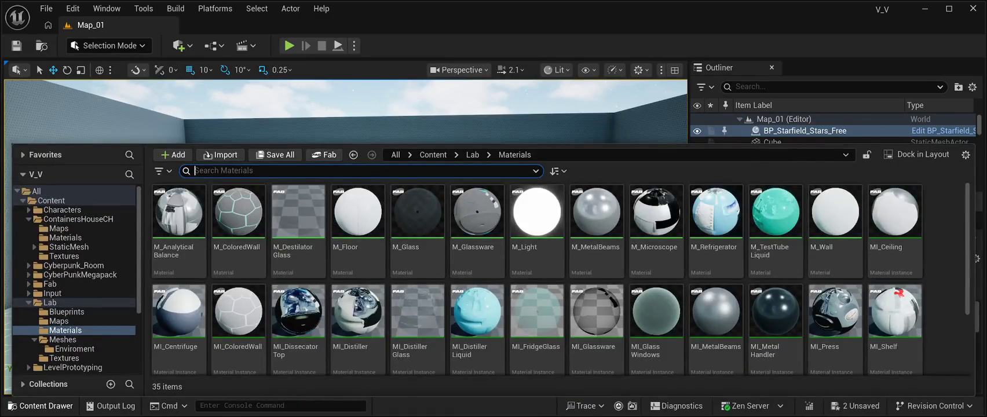
{"action": "key", "text": "ctrl+space"}
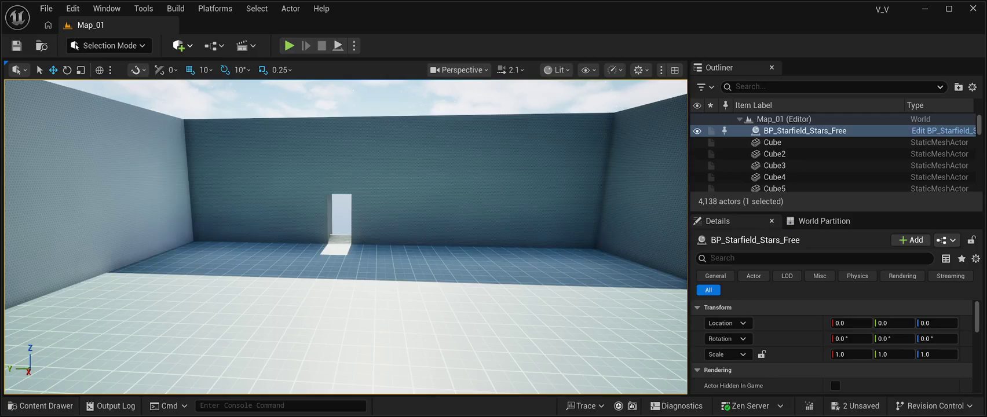
{"action": "key", "text": "ctrl+z"}
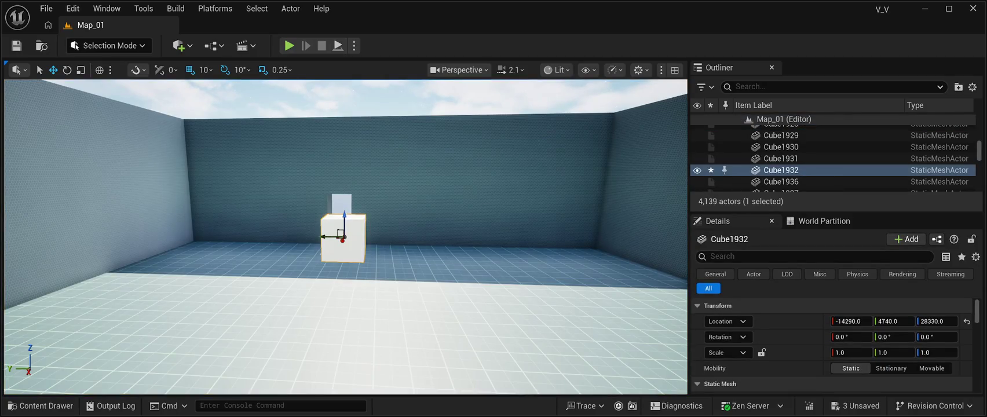
{"action": "left_click_drag", "start_coordinate": [344, 223], "coordinate": [344, 102]}
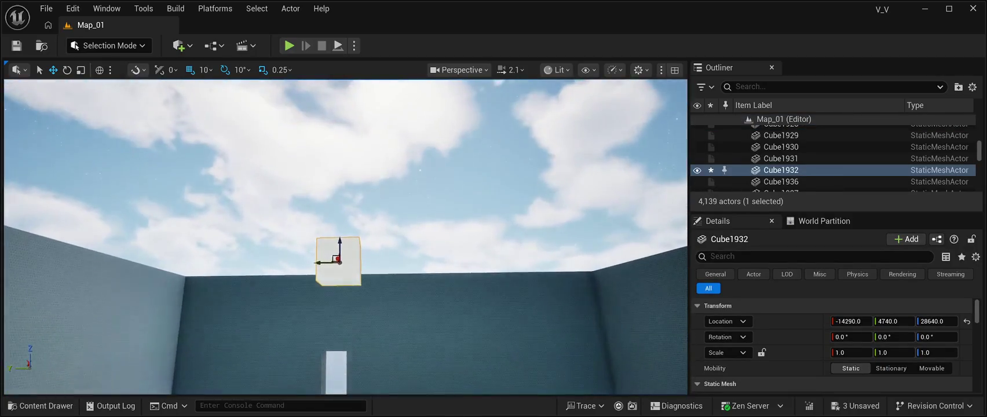
Raise Cube1932 to Z 28900 and enter a Z scale of 4.0
{"action": "left_click_drag", "start_coordinate": [340, 249], "coordinate": [340, 153]}
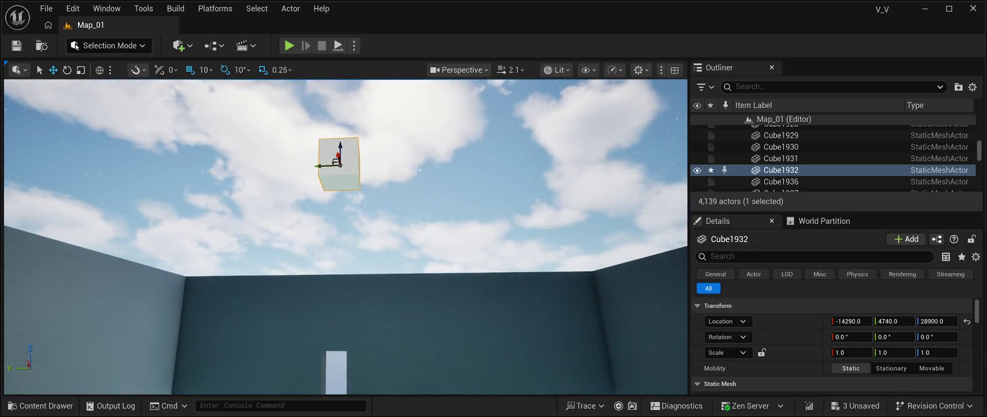
{"action": "left_click", "coordinate": [519, 301]}
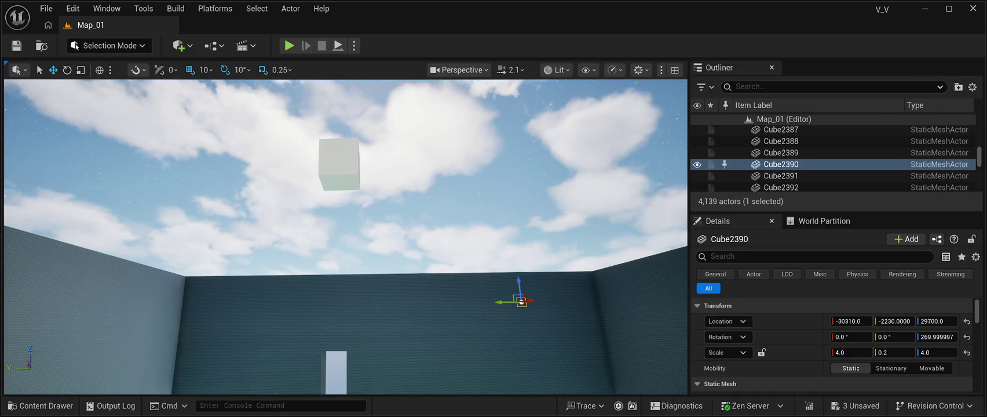
{"action": "left_click", "coordinate": [339, 164]}
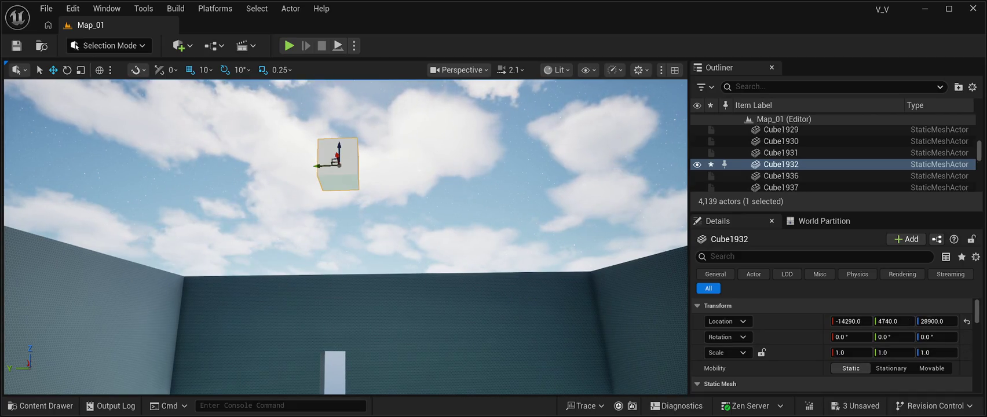
{"action": "left_click", "coordinate": [927, 353]}
{"action": "type", "text": "4.0"}
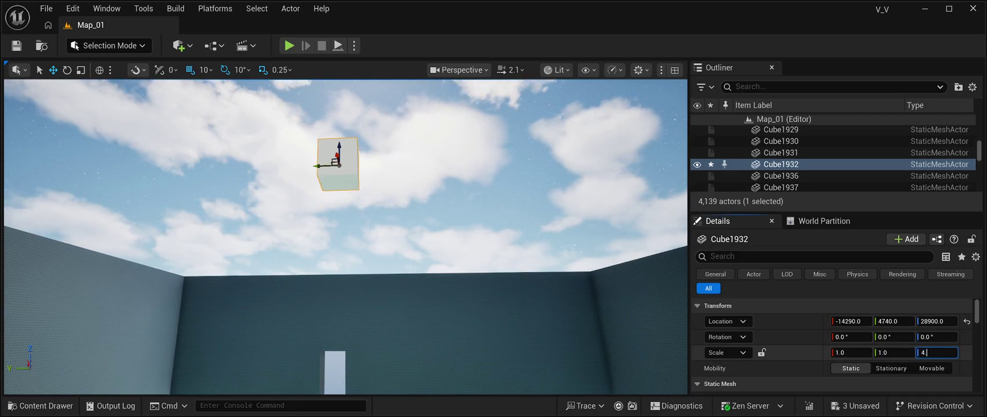
{"action": "key", "text": "Return"}
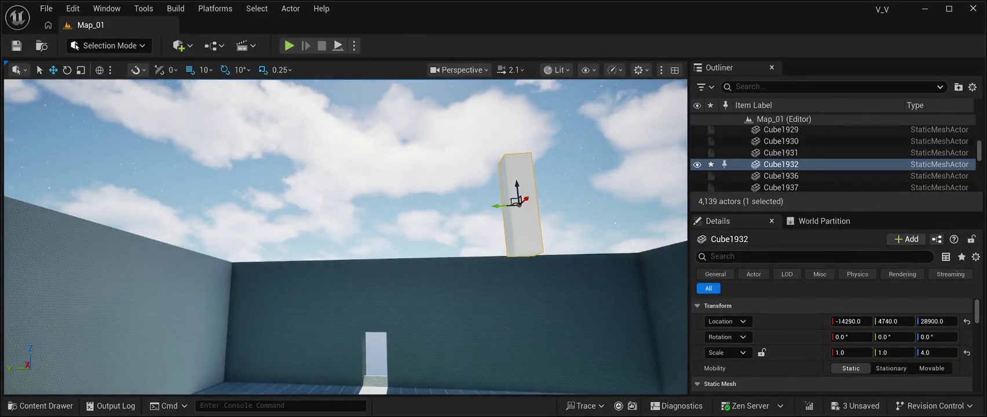
Get the selection back to Cube1932 and flatten it to a 0.2 Z scale
{"action": "left_click", "coordinate": [571, 291]}
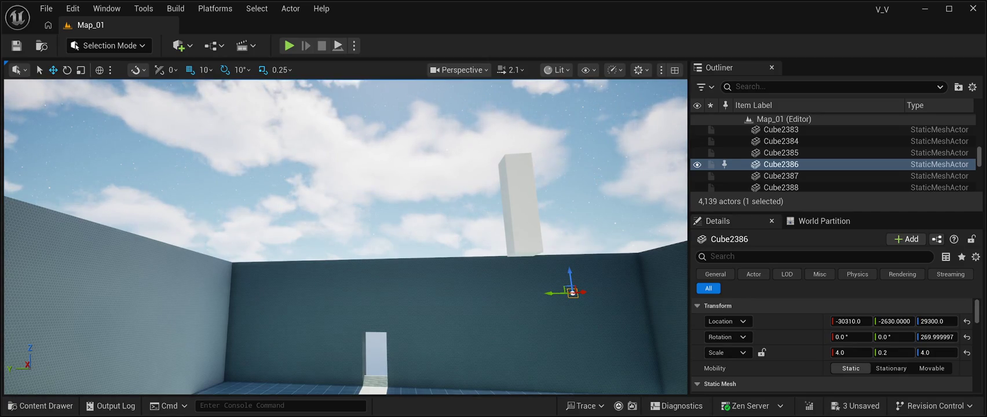
{"action": "key", "text": "ctrl+z"}
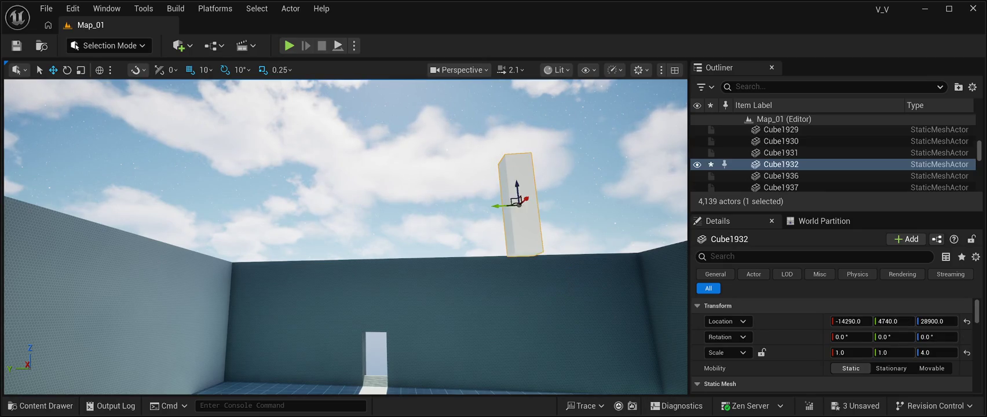
{"action": "key", "text": "ctrl+z"}
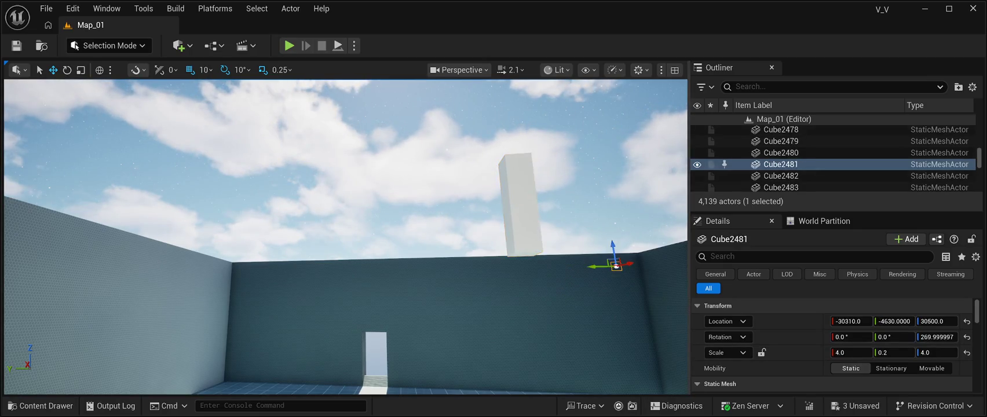
{"action": "key", "text": "ctrl+z"}
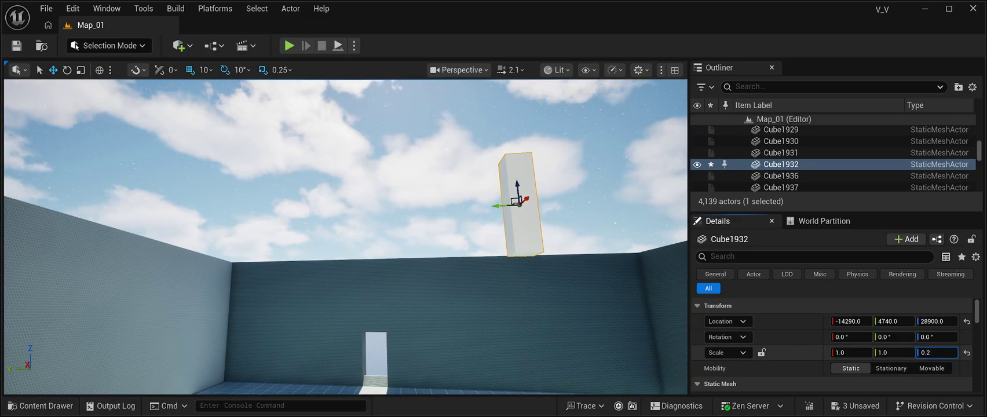
{"action": "left_click", "coordinate": [348, 145]}
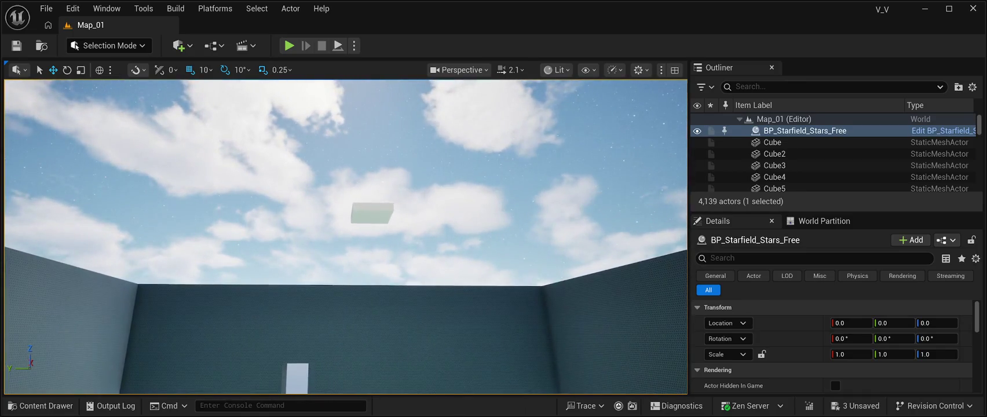
{"action": "left_click", "coordinate": [371, 212]}
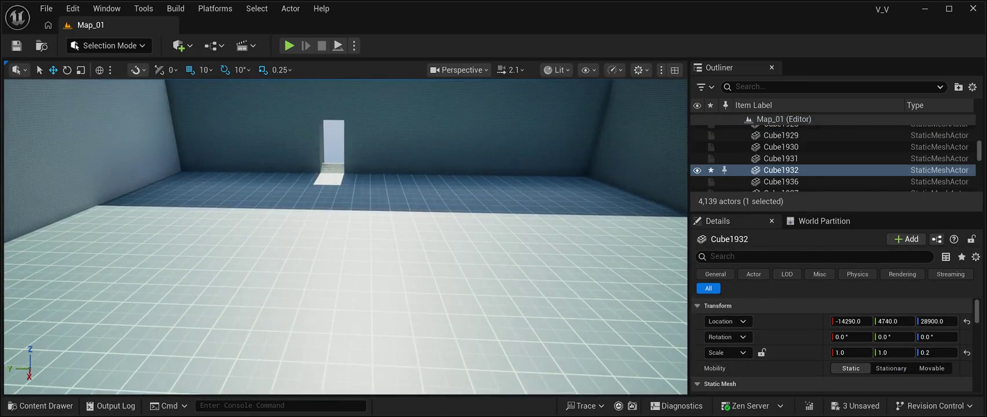
Scale Cube1932 to 200 on X and Y and slide it along X over the room
{"action": "left_click", "coordinate": [387, 289]}
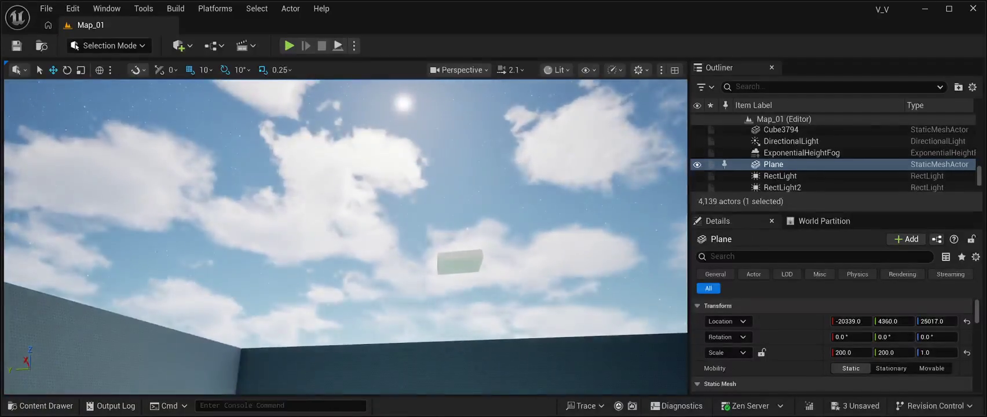
{"action": "left_click", "coordinate": [458, 261]}
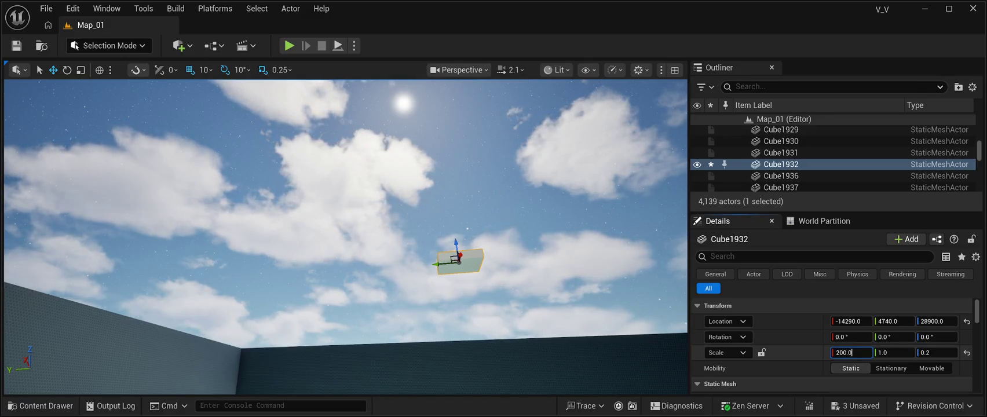
{"action": "key", "text": "Return"}
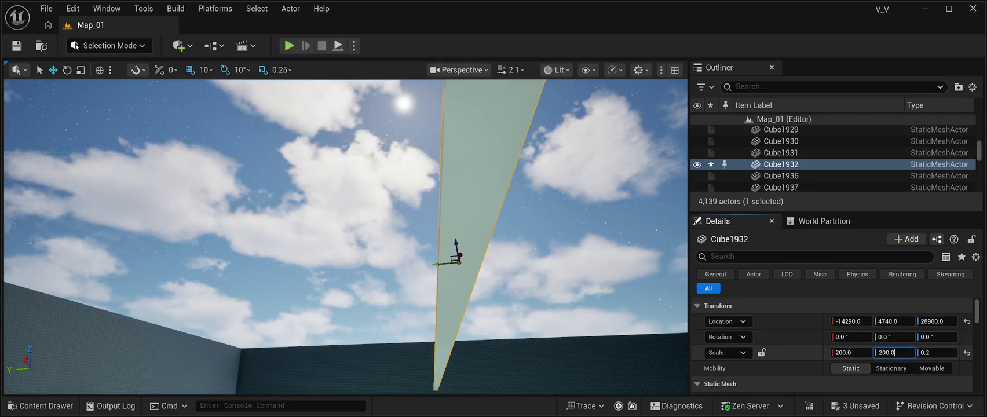
{"action": "key", "text": "Return"}
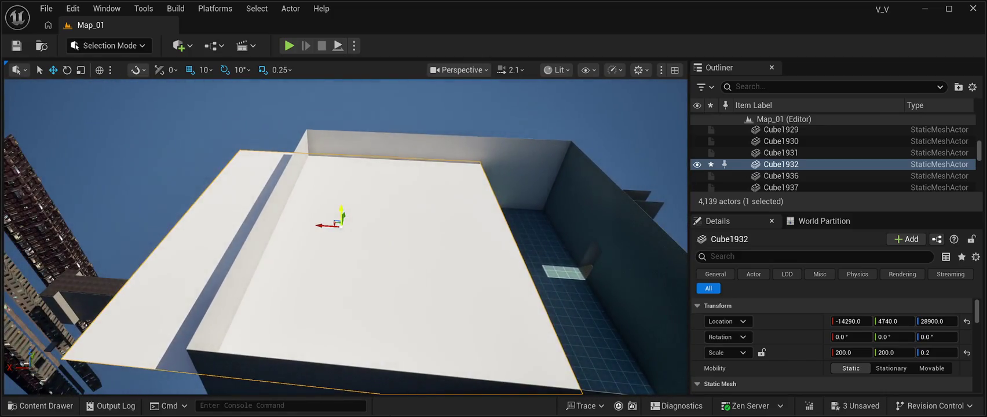
{"action": "left_click_drag", "start_coordinate": [323, 226], "coordinate": [432, 226]}
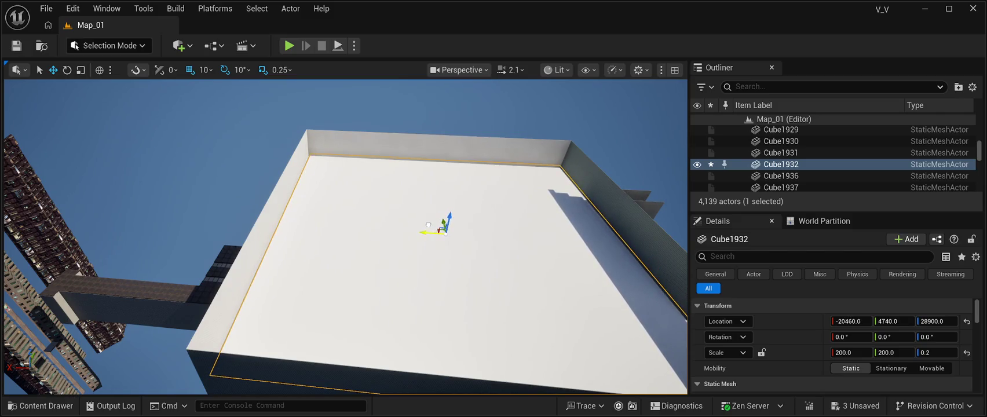
Move the Cube1932 slab to -20350, 4340, 31110 so it rests on the walls as the ceiling
{"action": "mouse_move", "coordinate": [449, 221]}
{"action": "left_mouse_down"}
{"action": "mouse_move", "coordinate": [456, 193]}
{"action": "mouse_move", "coordinate": [444, 200]}
{"action": "mouse_move", "coordinate": [452, 187]}
{"action": "mouse_move", "coordinate": [458, 209]}
{"action": "mouse_move", "coordinate": [457, 188]}
{"action": "mouse_move", "coordinate": [446, 194]}
{"action": "mouse_move", "coordinate": [461, 189]}
{"action": "mouse_move", "coordinate": [434, 194]}
{"action": "left_mouse_up"}
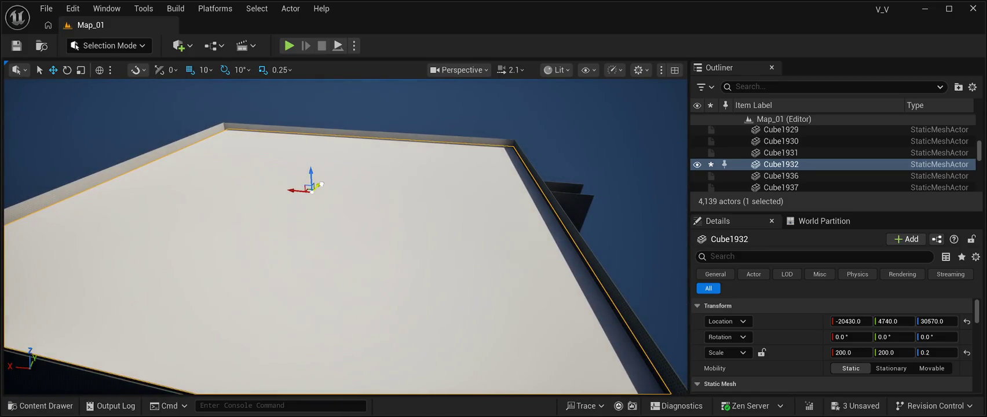
{"action": "left_click_drag", "start_coordinate": [434, 195], "coordinate": [433, 195]}
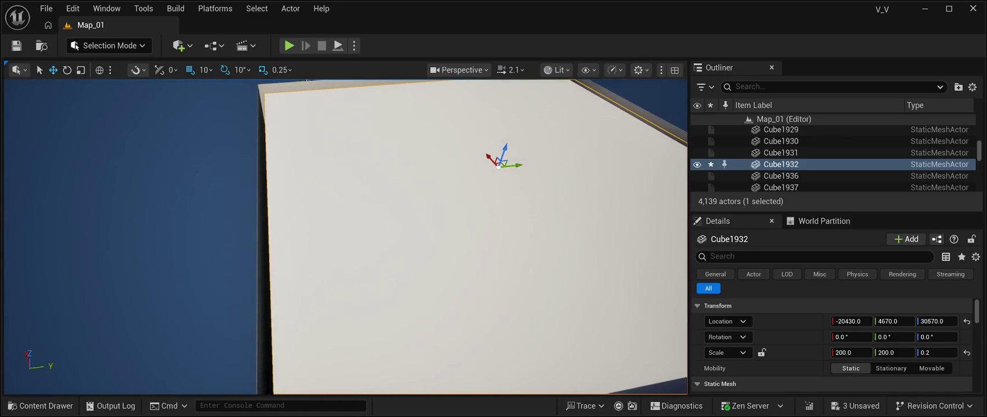
{"action": "left_click_drag", "start_coordinate": [520, 165], "coordinate": [510, 166]}
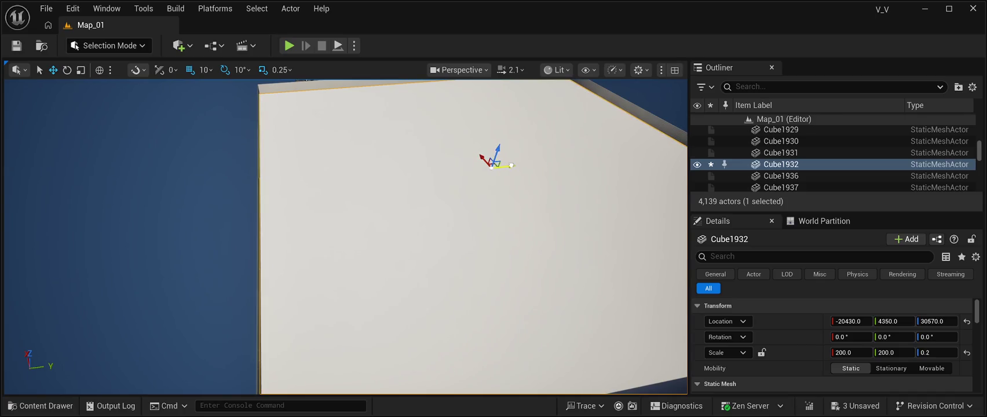
{"action": "left_click_drag", "start_coordinate": [491, 167], "coordinate": [444, 213]}
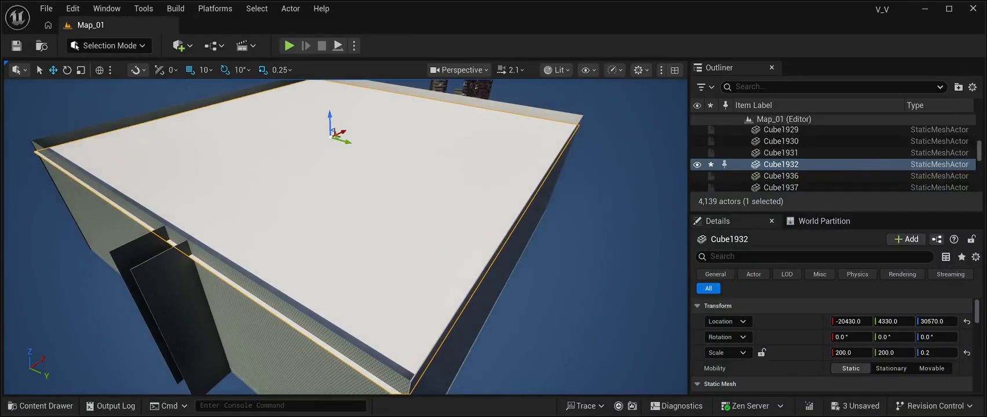
{"action": "mouse_move", "coordinate": [344, 130]}
{"action": "left_mouse_down"}
{"action": "mouse_move", "coordinate": [337, 147]}
{"action": "mouse_move", "coordinate": [352, 160]}
{"action": "left_mouse_up"}
{"action": "mouse_move", "coordinate": [403, 184]}
{"action": "left_mouse_down"}
{"action": "mouse_move", "coordinate": [388, 208]}
{"action": "mouse_move", "coordinate": [412, 194]}
{"action": "mouse_move", "coordinate": [397, 183]}
{"action": "left_mouse_up"}
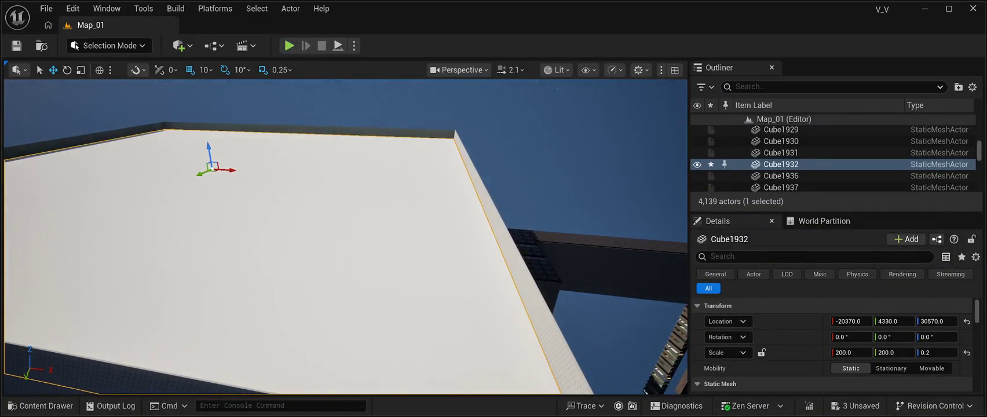
{"action": "mouse_move", "coordinate": [210, 150]}
{"action": "left_mouse_down"}
{"action": "mouse_move", "coordinate": [213, 133]}
{"action": "mouse_move", "coordinate": [244, 140]}
{"action": "left_mouse_up"}
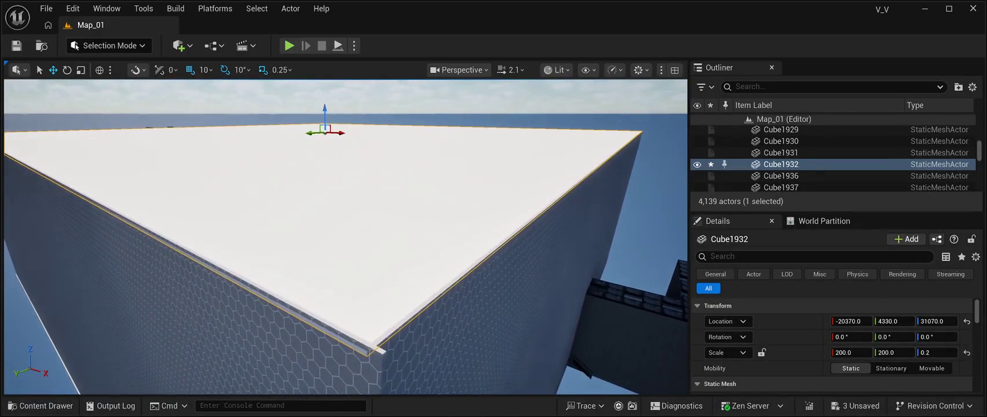
{"action": "mouse_move", "coordinate": [325, 116]}
{"action": "left_mouse_down"}
{"action": "mouse_move", "coordinate": [343, 129]}
{"action": "mouse_move", "coordinate": [331, 109]}
{"action": "left_mouse_up"}
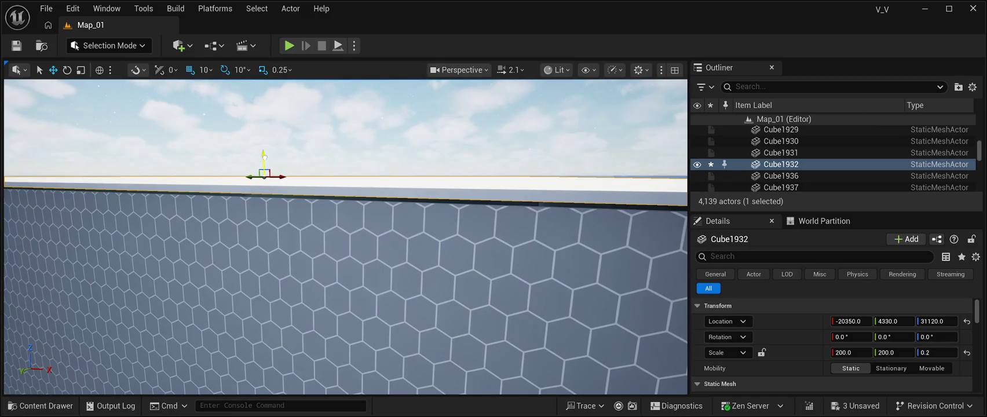
{"action": "left_click_drag", "start_coordinate": [265, 157], "coordinate": [264, 156]}
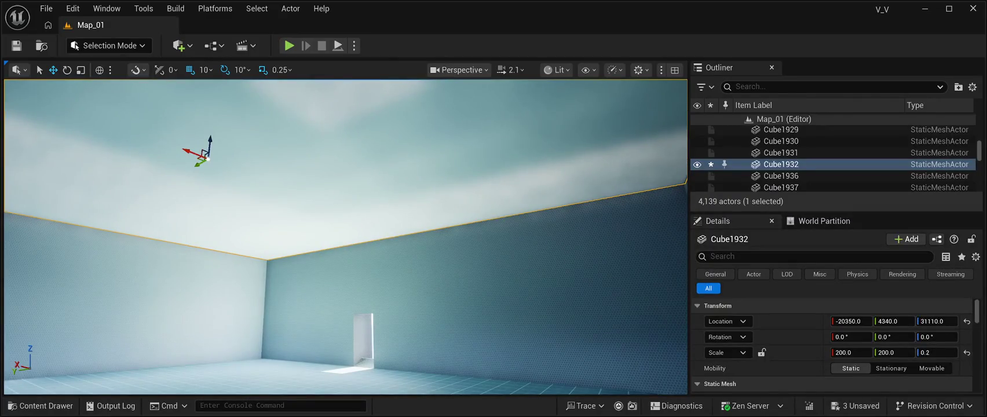
Give the slab's Element 0 the MI_Ceiling material and start a Play In Editor test
{"action": "scroll", "coordinate": [832, 344], "scroll_direction": "down", "scroll_amount": 5}
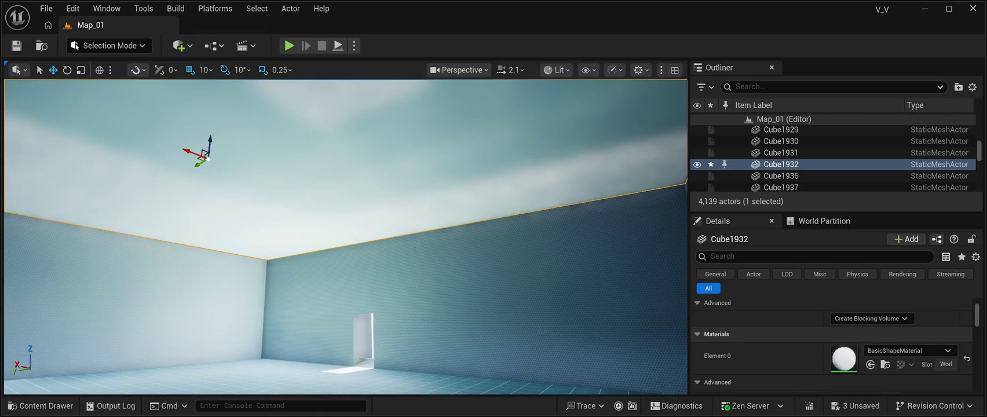
{"action": "key", "text": "ctrl+z"}
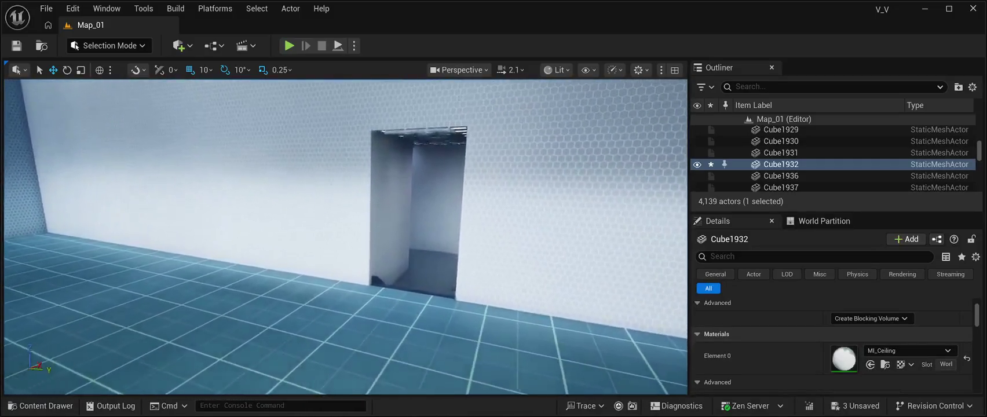
{"action": "key", "text": "alt+p"}
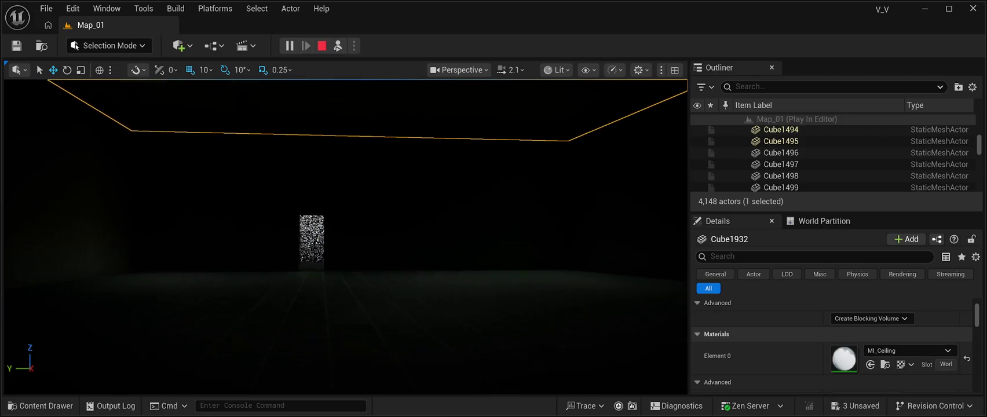
Walk into the starfield doorway, end the play test, and save Map_01
{"action": "key", "text": "w"}
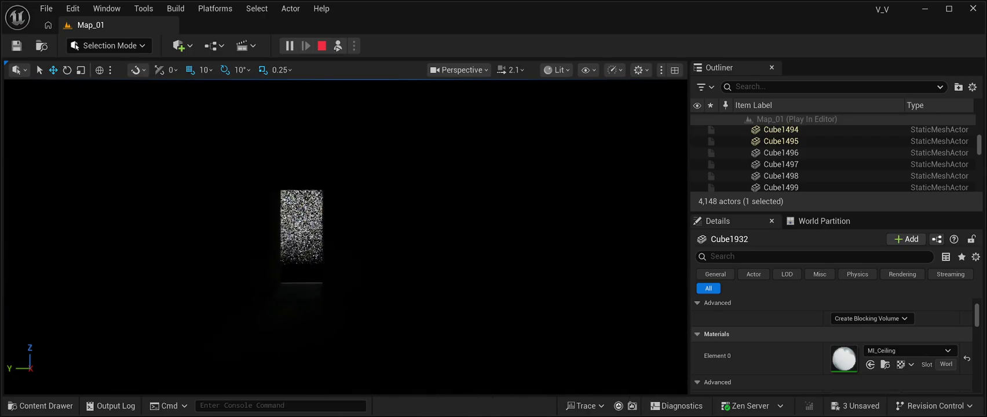
{"action": "key", "text": "w"}
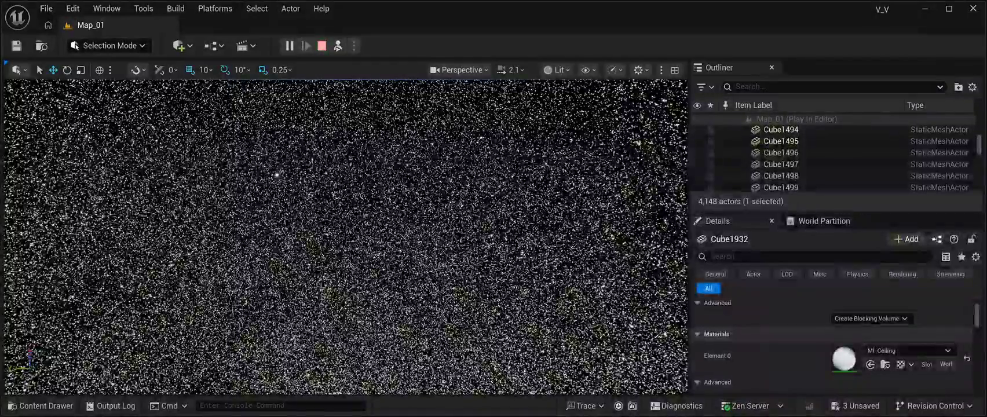
{"action": "key", "text": "Escape"}
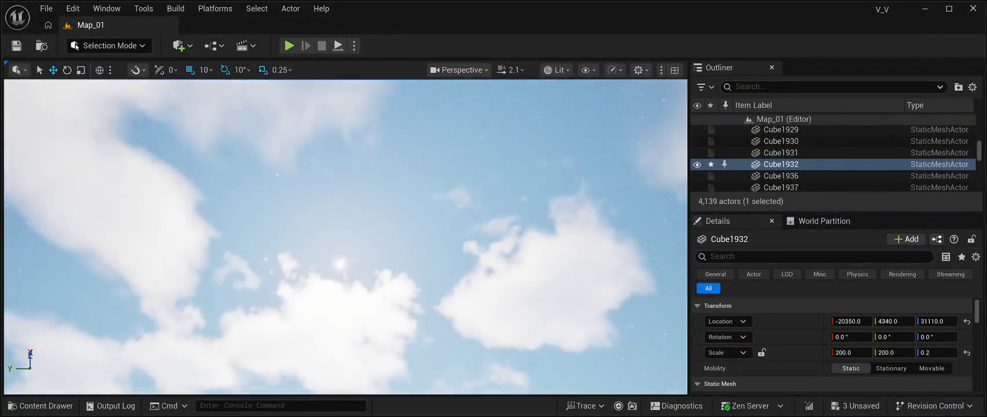
{"action": "key", "text": "ctrl+s"}
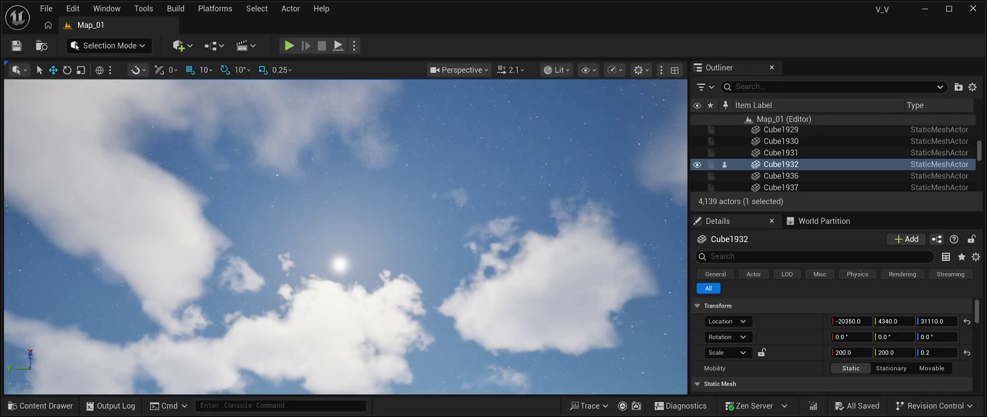
{"action": "left_click", "coordinate": [834, 86]}
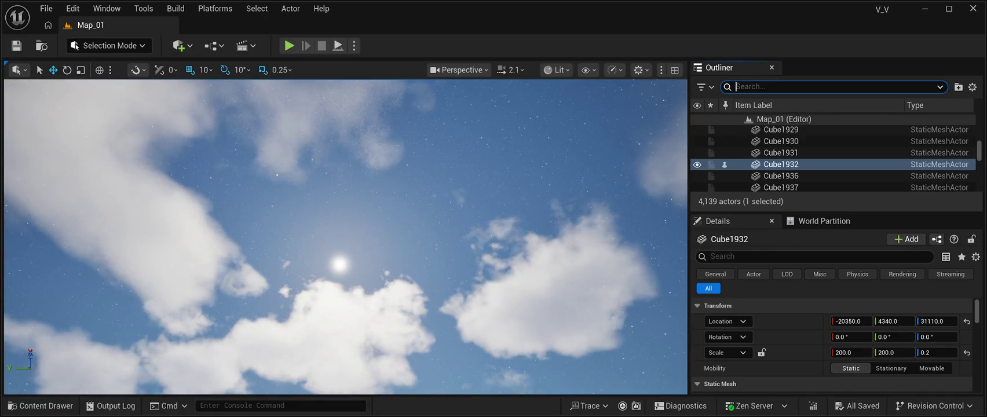
Filter the Outliner by 'bp' and select the BP_Starfield_Stars_Free actor
{"action": "type", "text": "bp"}
{"action": "scroll", "coordinate": [835, 152], "scroll_direction": "up", "scroll_amount": 5}
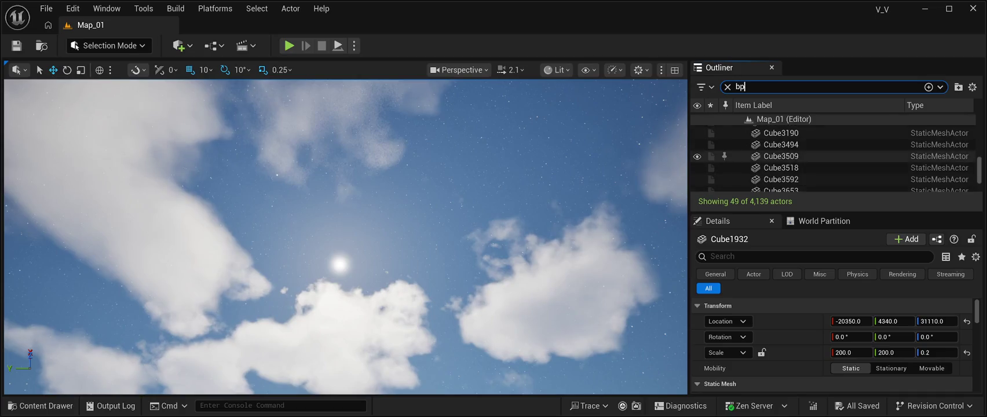
{"action": "scroll", "coordinate": [834, 153], "scroll_direction": "up", "scroll_amount": 3}
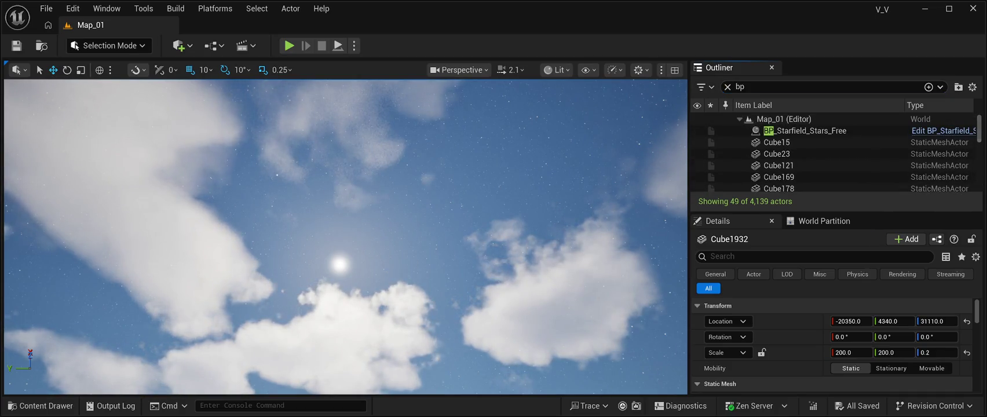
{"action": "left_click", "coordinate": [805, 131]}
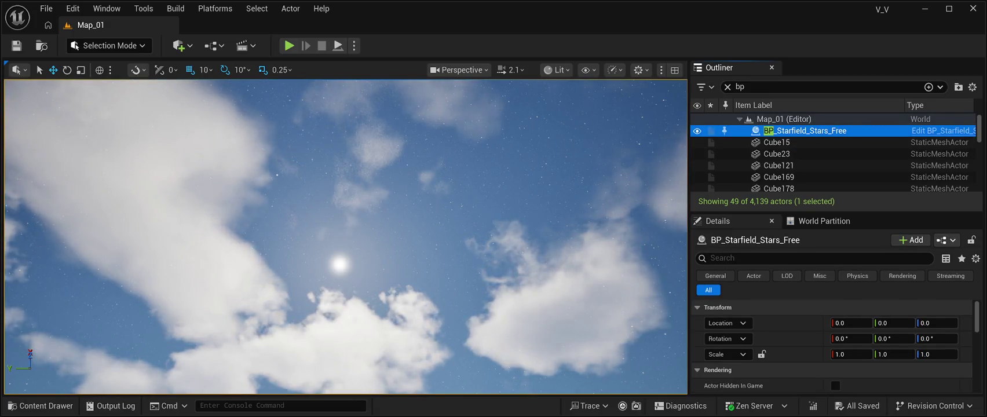
Place BP_Starfield_bgNebula_Free from StarfieldFree > BluePrint at location 0, 0, 0 and play-test
{"action": "left_click", "coordinate": [40, 405]}
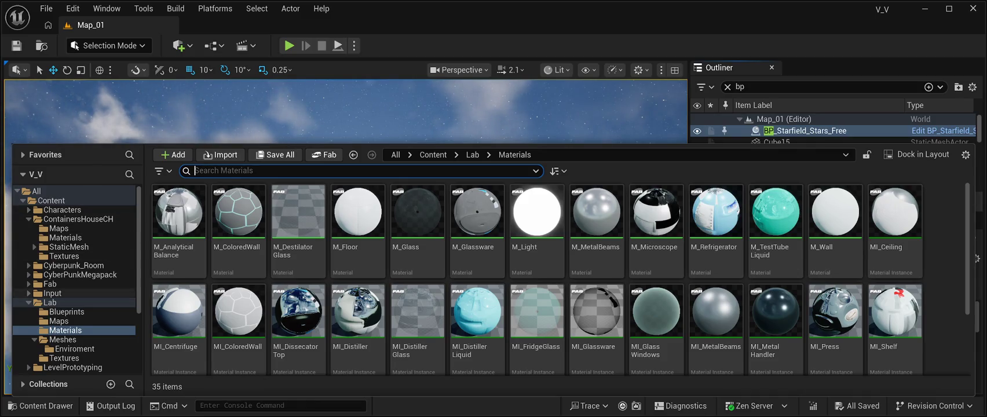
{"action": "scroll", "coordinate": [75, 290], "scroll_direction": "down", "scroll_amount": 1}
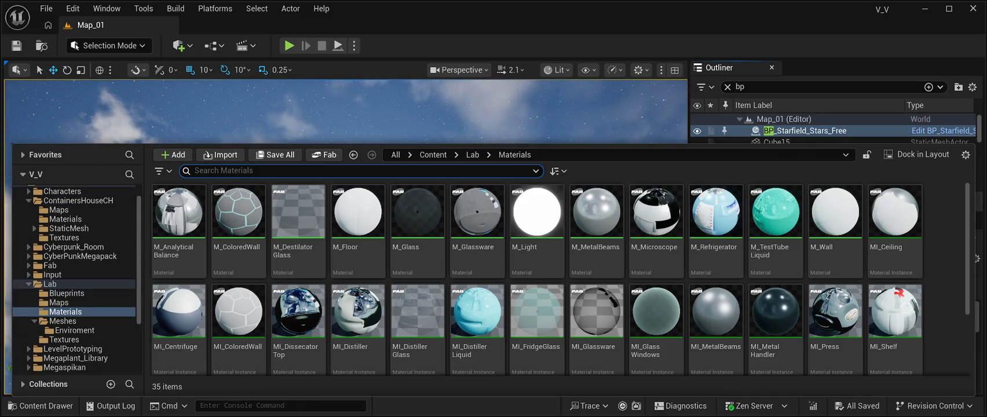
{"action": "scroll", "coordinate": [75, 289], "scroll_direction": "down", "scroll_amount": 3}
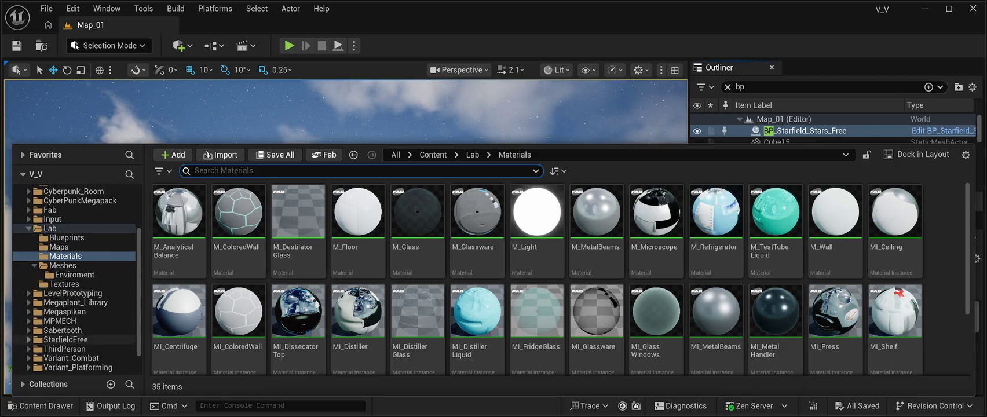
{"action": "left_click", "coordinate": [29, 339]}
{"action": "left_click", "coordinate": [65, 349]}
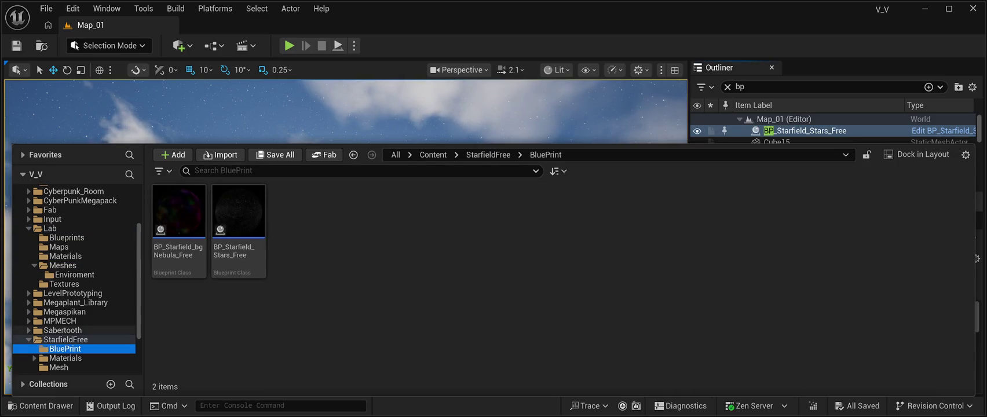
{"action": "left_click_drag", "start_coordinate": [179, 211], "coordinate": [305, 128]}
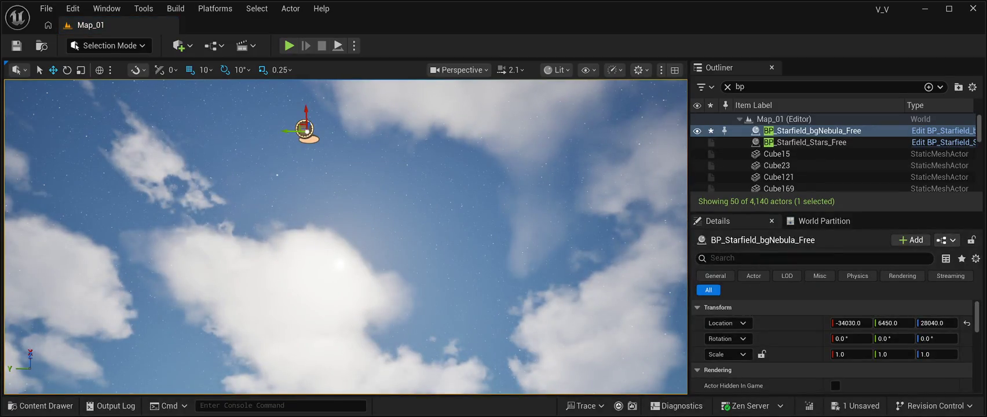
{"action": "left_click", "coordinate": [967, 323]}
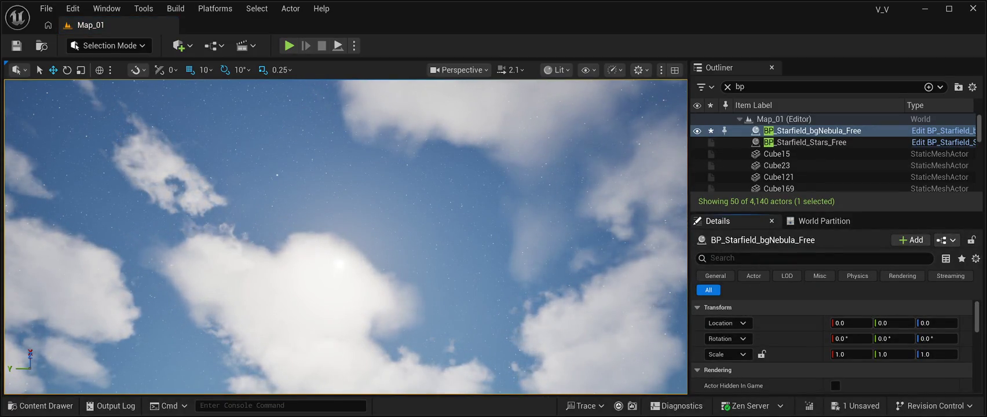
{"action": "key", "text": "alt+p"}
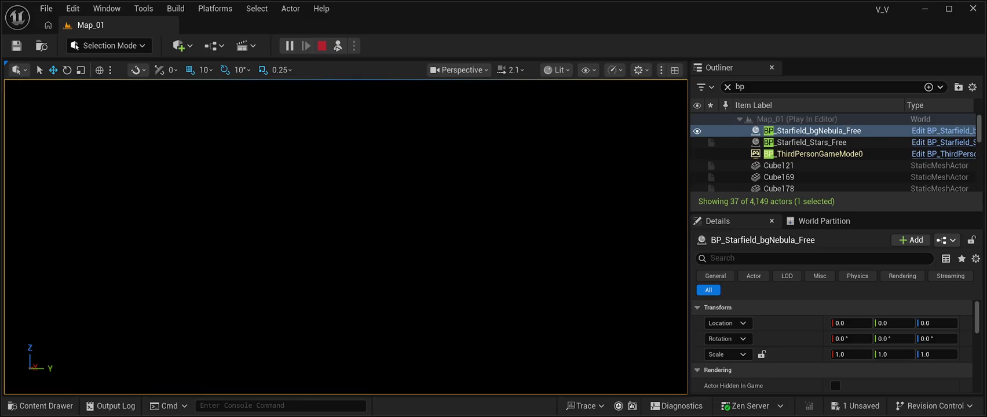
Stop the play test, face the bright doorway, and select BP_Starfield_bgNebula_Free to view its properties
{"action": "key", "text": "Escape"}
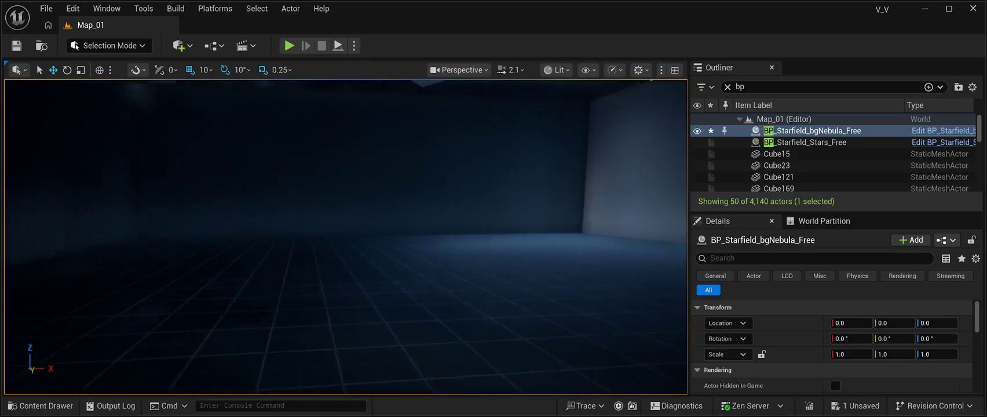
{"action": "key", "text": "f"}
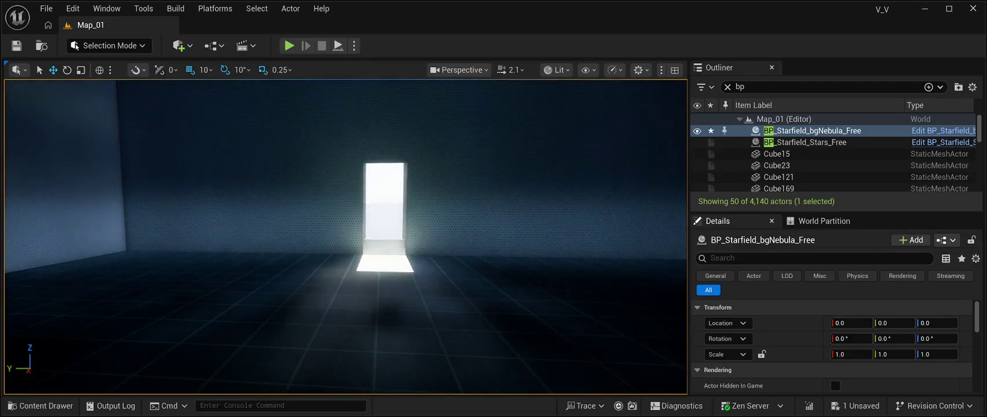
{"action": "left_click", "coordinate": [811, 131]}
{"action": "scroll", "coordinate": [833, 342], "scroll_direction": "down", "scroll_amount": 3}
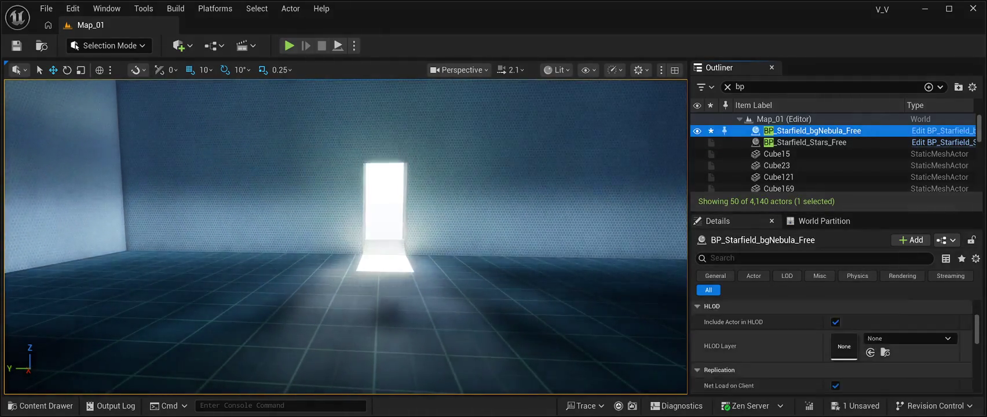
{"action": "scroll", "coordinate": [833, 347], "scroll_direction": "up", "scroll_amount": 3}
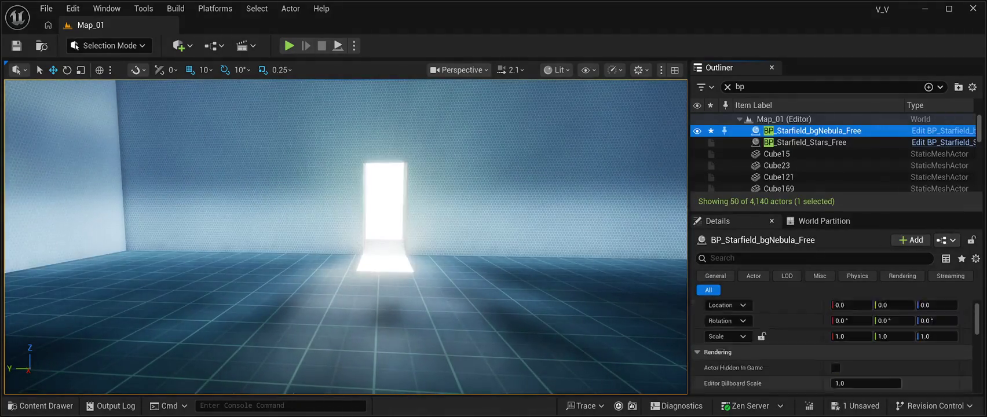
{"action": "scroll", "coordinate": [832, 347], "scroll_direction": "up", "scroll_amount": 1}
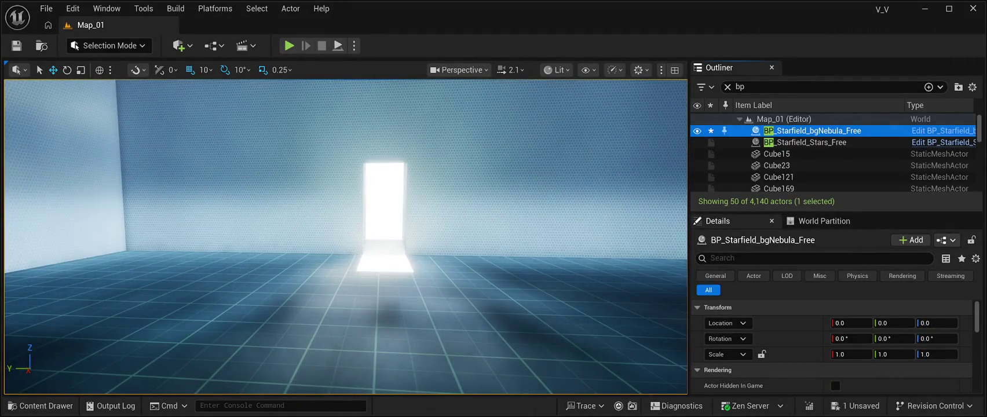
{"action": "mouse_move", "coordinate": [834, 212]}
{"action": "left_mouse_down"}
{"action": "mouse_move", "coordinate": [834, 229]}
{"action": "mouse_move", "coordinate": [834, 167]}
{"action": "left_mouse_up"}
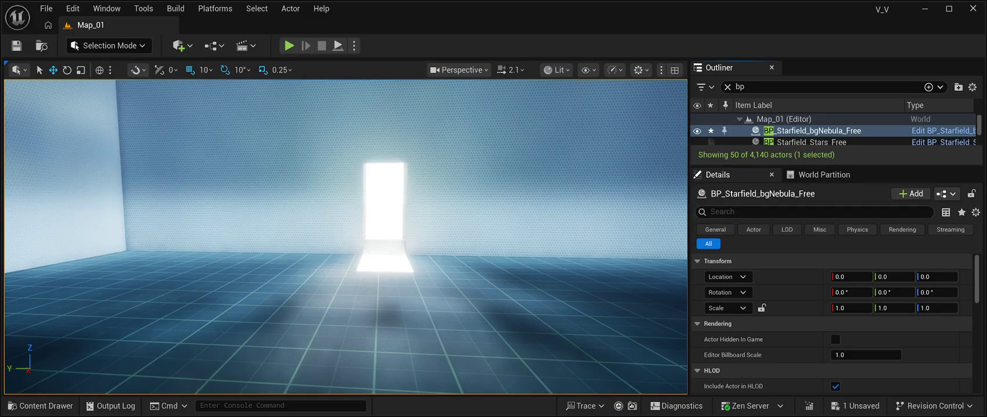
Save Map_01 with the nebula blueprint at 0, 0, 0, then review its Details properties
{"action": "left_click_drag", "start_coordinate": [834, 165], "coordinate": [834, 263]}
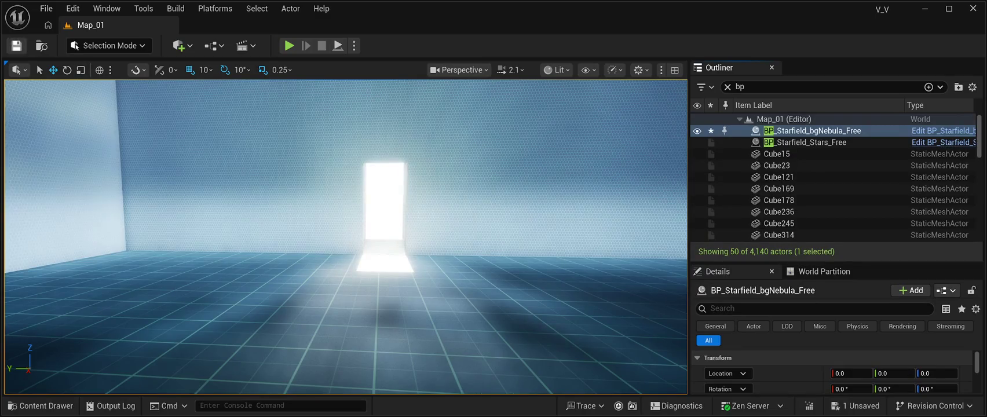
{"action": "key", "text": "ctrl+s"}
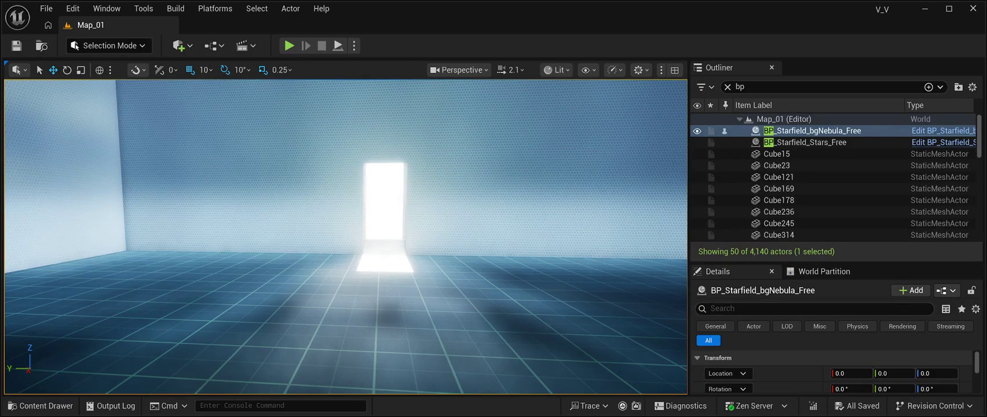
{"action": "left_click_drag", "start_coordinate": [834, 264], "coordinate": [834, 174]}
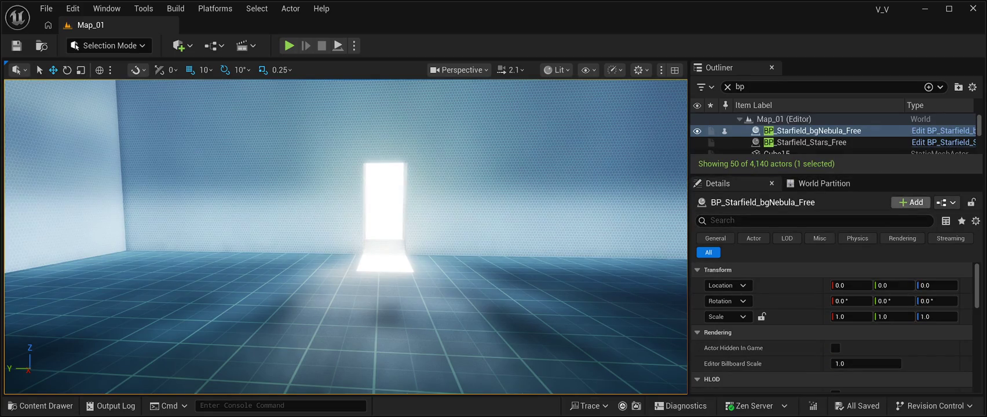
{"action": "scroll", "coordinate": [753, 363], "scroll_direction": "down", "scroll_amount": 3}
{"action": "scroll", "coordinate": [831, 328], "scroll_direction": "down", "scroll_amount": 2}
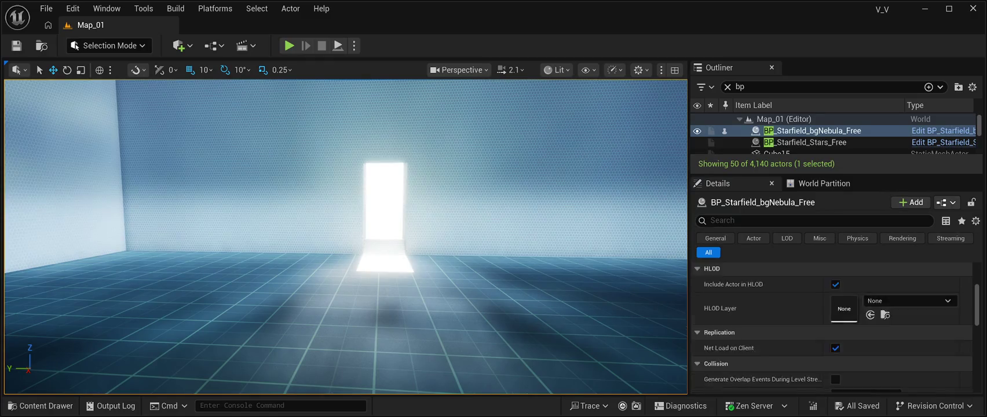
{"action": "scroll", "coordinate": [831, 328], "scroll_direction": "up", "scroll_amount": 4}
{"action": "scroll", "coordinate": [831, 328], "scroll_direction": "up", "scroll_amount": 2}
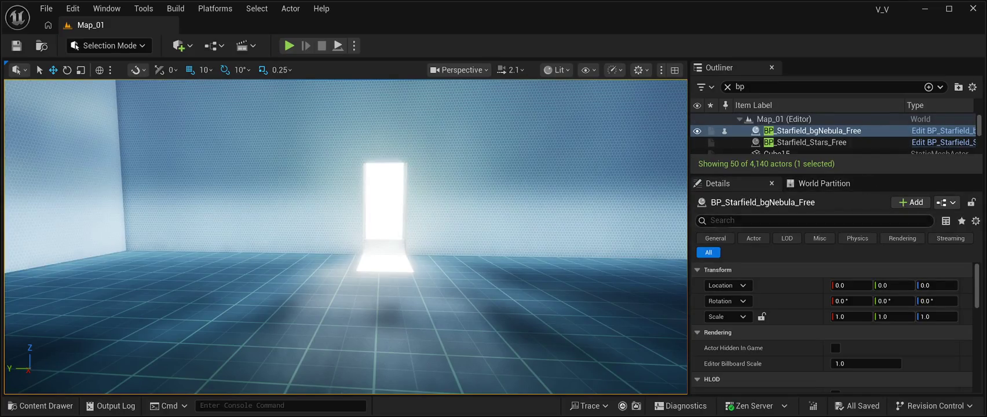
{"action": "double_click", "coordinate": [811, 130]}
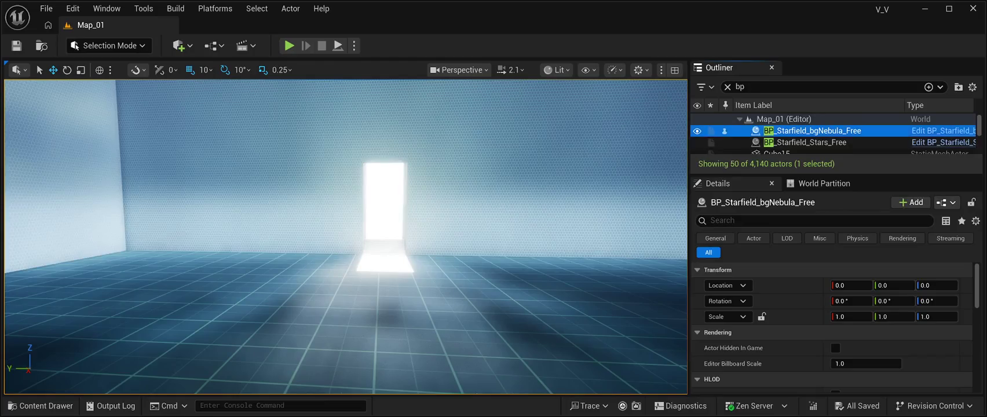
Orbit and zoom around the white star-and-nebula sphere from outside
{"action": "left_click_drag", "start_coordinate": [348, 290], "coordinate": [290, 290]}
{"action": "scroll", "coordinate": [832, 313], "scroll_direction": "down", "scroll_amount": 5}
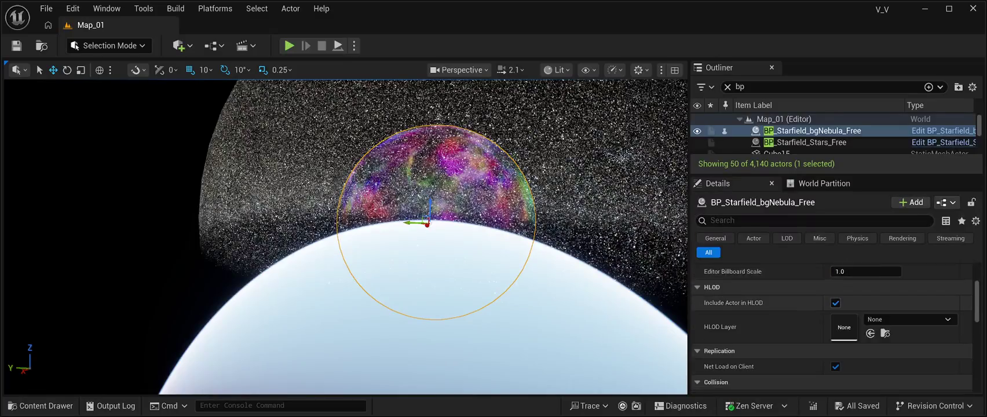
{"action": "scroll", "coordinate": [832, 313], "scroll_direction": "up", "scroll_amount": 5}
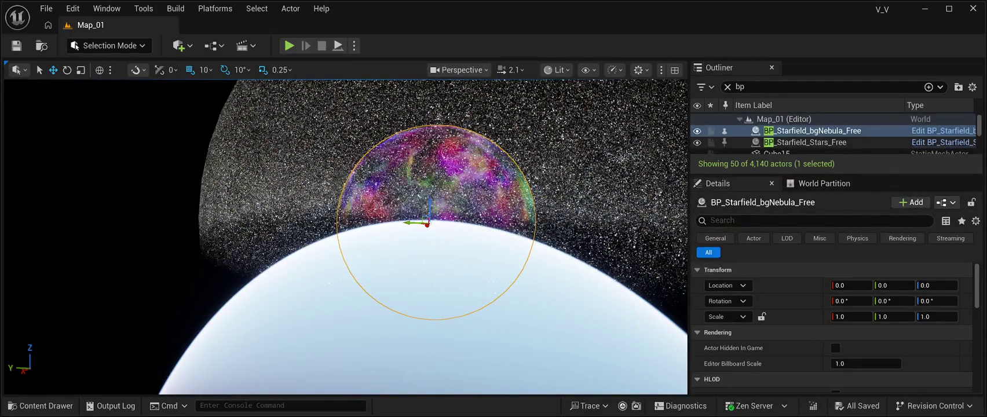
{"action": "mouse_move", "coordinate": [348, 261]}
{"action": "left_mouse_down"}
{"action": "mouse_move", "coordinate": [296, 191]}
{"action": "mouse_move", "coordinate": [313, 185]}
{"action": "mouse_move", "coordinate": [313, 220]}
{"action": "mouse_move", "coordinate": [295, 191]}
{"action": "mouse_move", "coordinate": [348, 186]}
{"action": "left_mouse_up"}
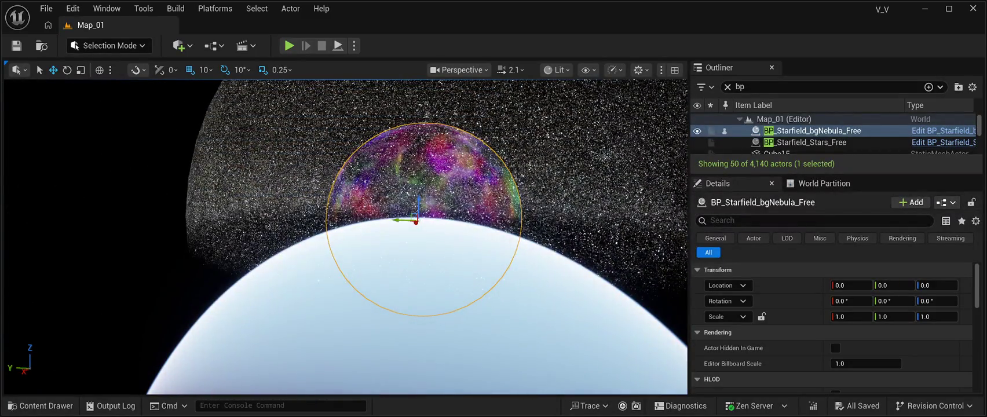
{"action": "scroll", "coordinate": [831, 324], "scroll_direction": "down", "scroll_amount": 6}
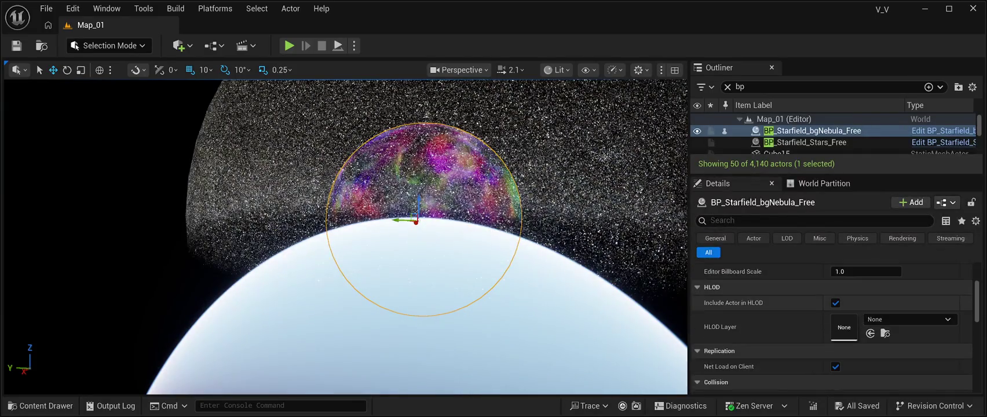
{"action": "scroll", "coordinate": [832, 324], "scroll_direction": "up", "scroll_amount": 6}
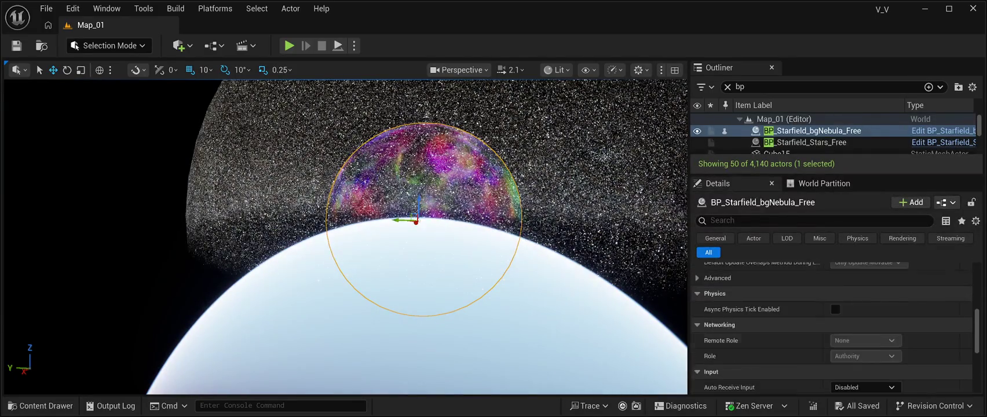
{"action": "scroll", "coordinate": [832, 139], "scroll_direction": "down", "scroll_amount": 1}
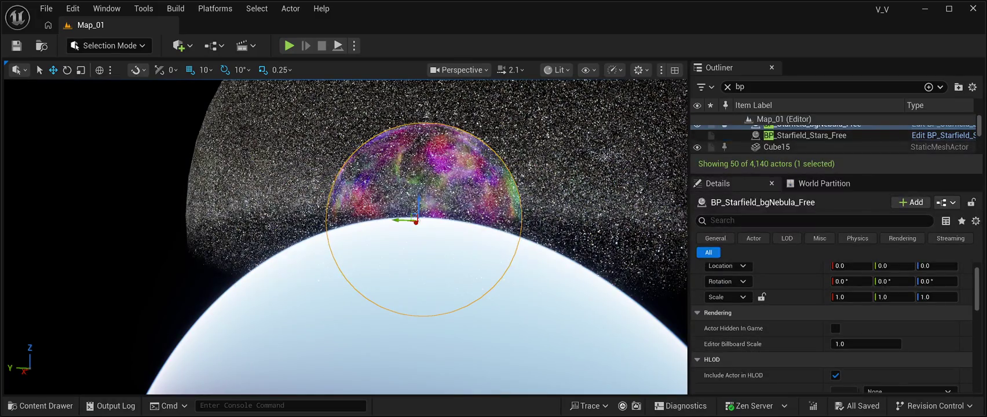
Focus on the Cube15 wall and fly the view back into the room
{"action": "double_click", "coordinate": [776, 146]}
{"action": "left_click_drag", "start_coordinate": [348, 232], "coordinate": [278, 301]}
{"action": "mouse_move", "coordinate": [348, 260]}
{"action": "left_mouse_down"}
{"action": "mouse_move", "coordinate": [348, 104]}
{"action": "mouse_move", "coordinate": [348, 151]}
{"action": "left_mouse_up"}
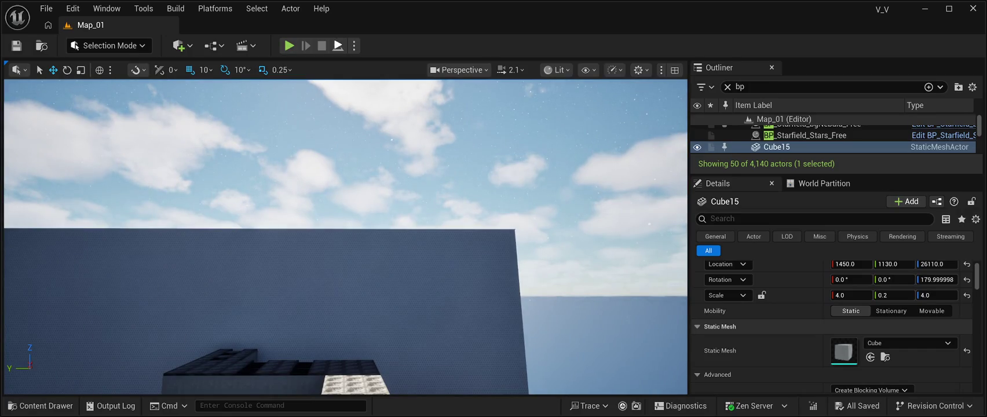
{"action": "key", "text": "alt+p"}
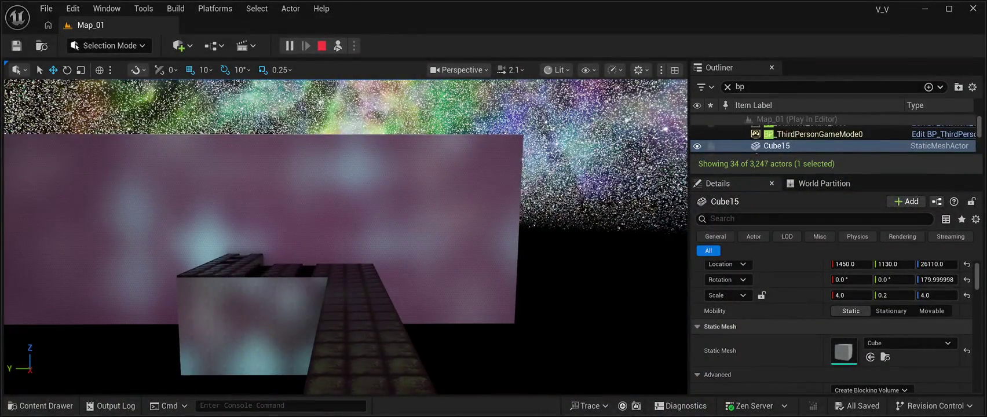
{"action": "key", "text": "Escape"}
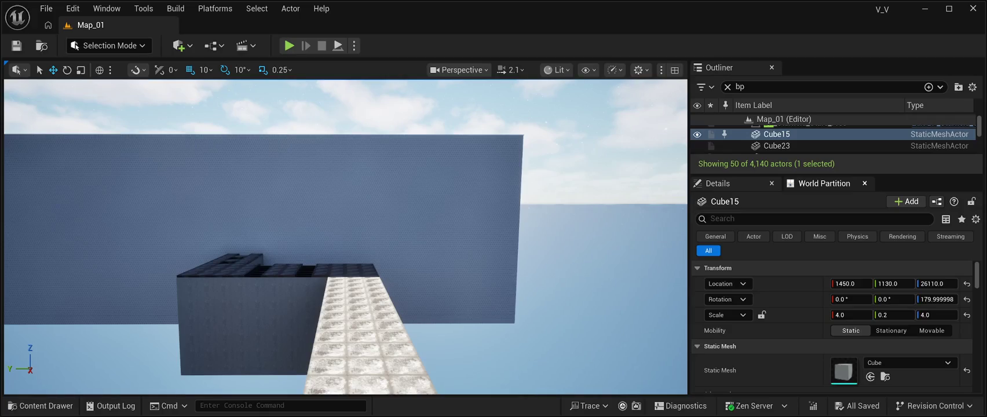
Clear the Outliner filter so all actors list, keeping BP_Starfield_Stars_Free selected
{"action": "left_click", "coordinate": [865, 183]}
{"action": "left_click", "coordinate": [806, 124]}
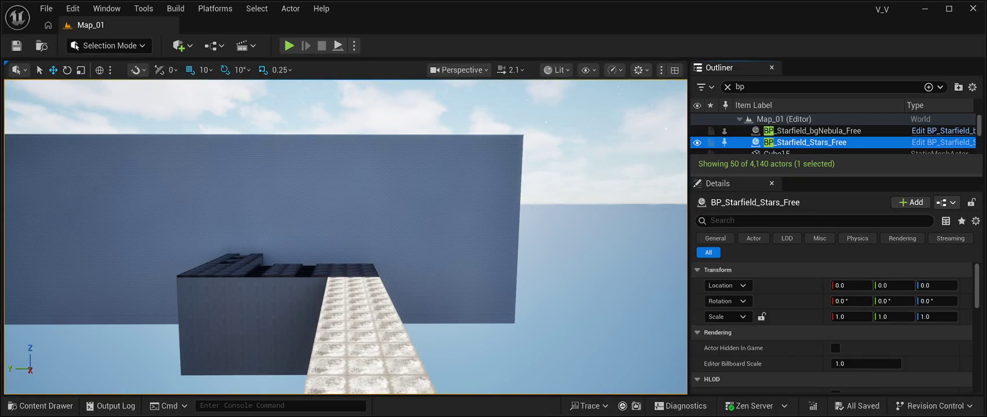
{"action": "left_click", "coordinate": [745, 86]}
{"action": "key", "text": "BackSpace"}
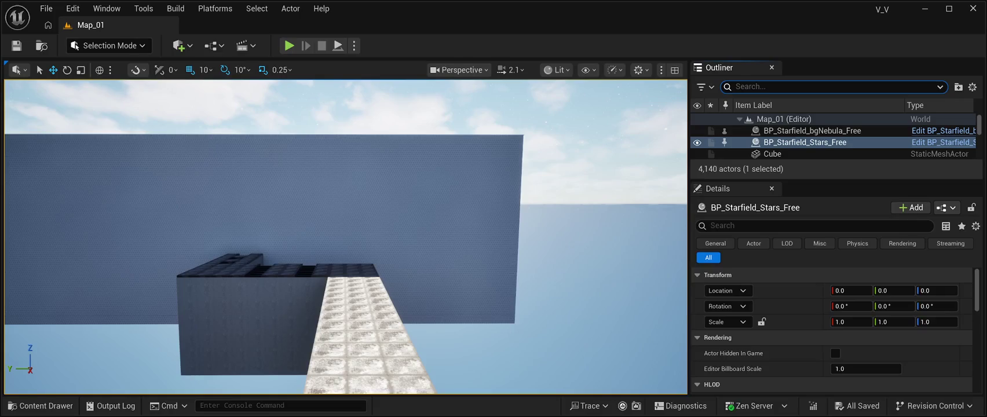
{"action": "left_click", "coordinate": [806, 142]}
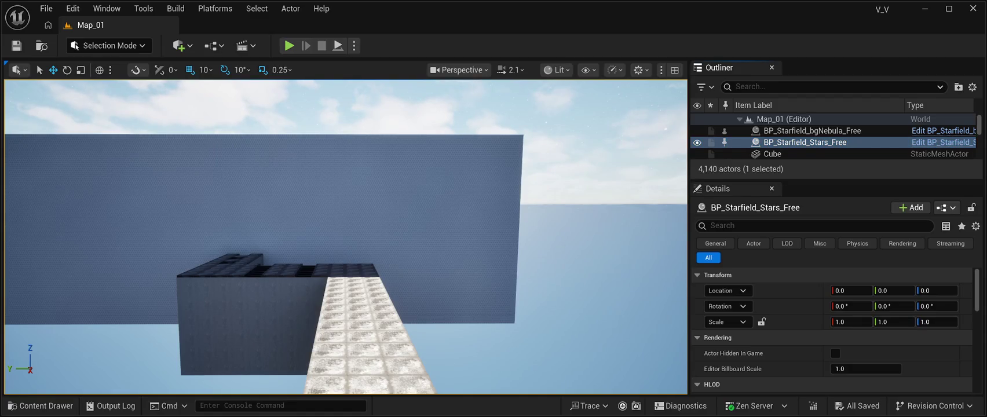
Enlarge the Outliner so both starfield blueprints and the Cube actors show together
{"action": "left_click_drag", "start_coordinate": [834, 180], "coordinate": [834, 322]}
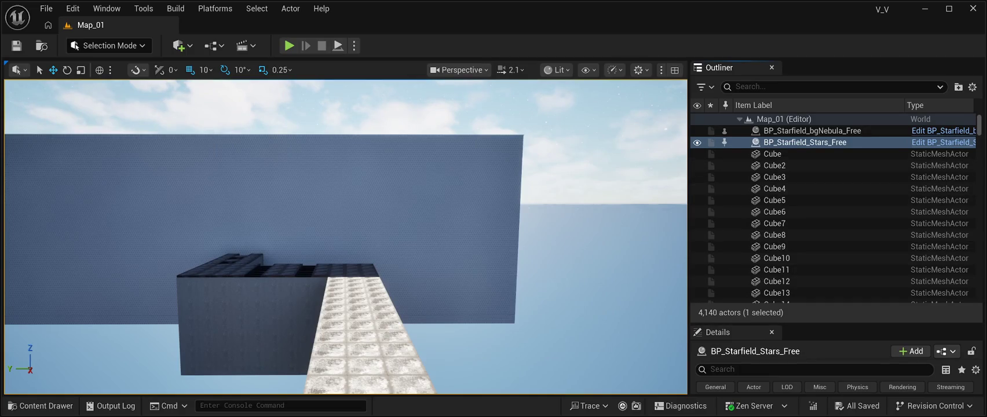
{"action": "left_click", "coordinate": [811, 131]}
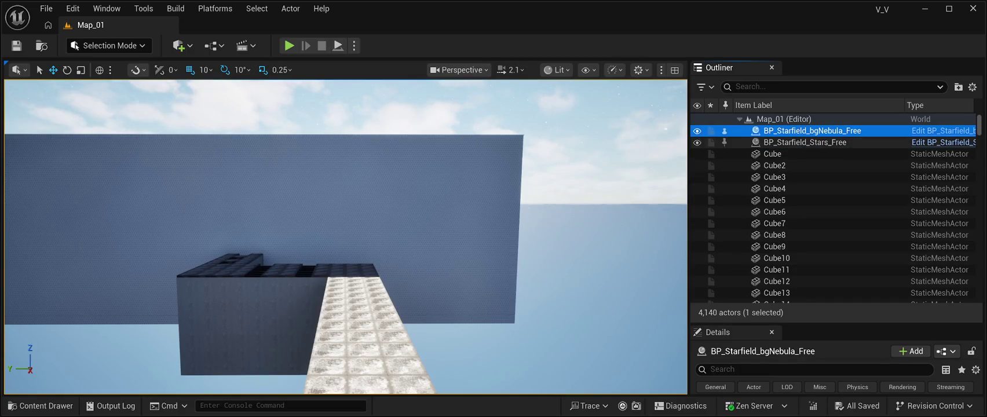
{"action": "left_click", "coordinate": [805, 142]}
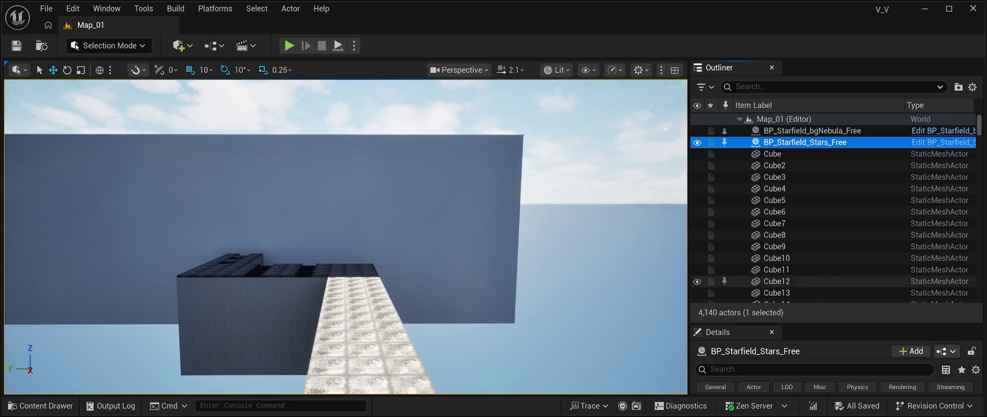
{"action": "scroll", "coordinate": [811, 231], "scroll_direction": "down", "scroll_amount": 3}
{"action": "scroll", "coordinate": [812, 230], "scroll_direction": "up", "scroll_amount": 3}
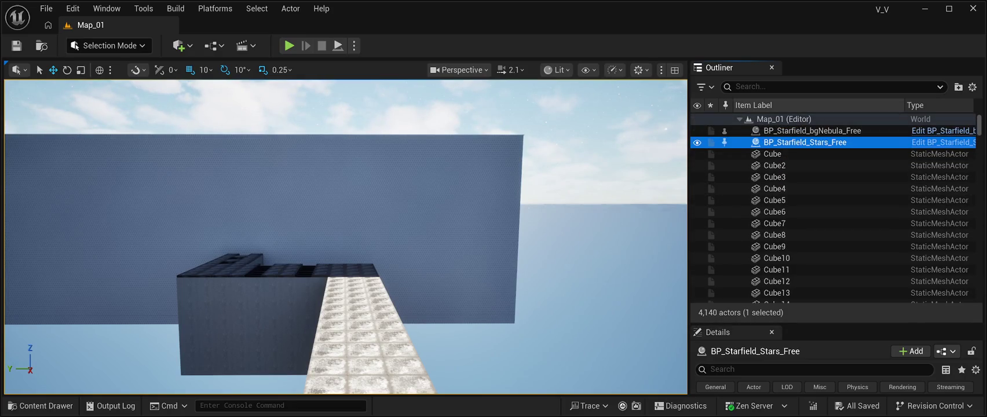
{"action": "left_click", "coordinate": [811, 86]}
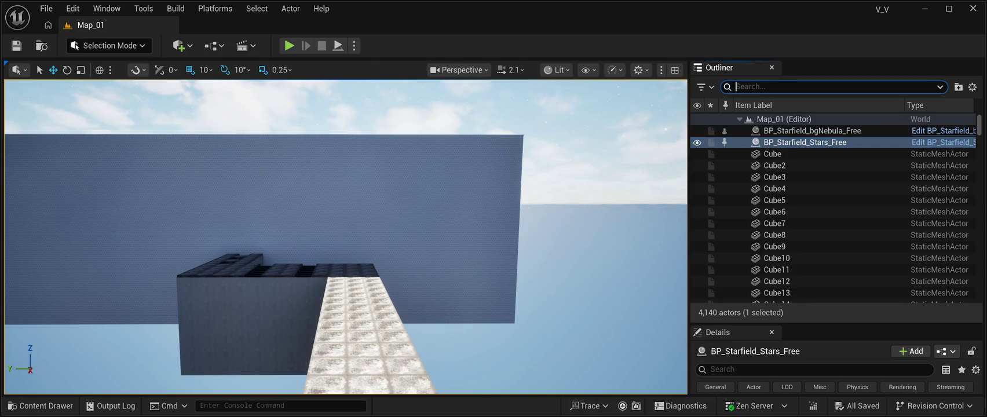
Search the Outliner for 'nebul' and select BP_Starfield_bgNebula_Free
{"action": "type", "text": "nebu"}
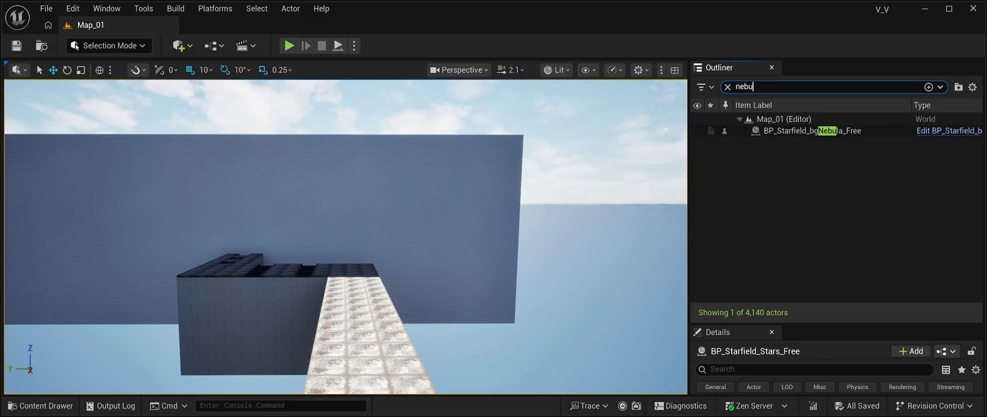
{"action": "key", "text": "BackSpace"}
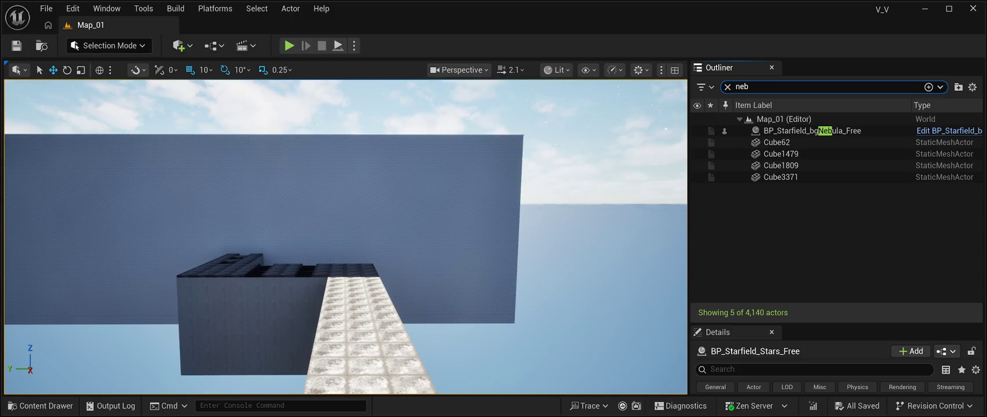
{"action": "type", "text": "ula"}
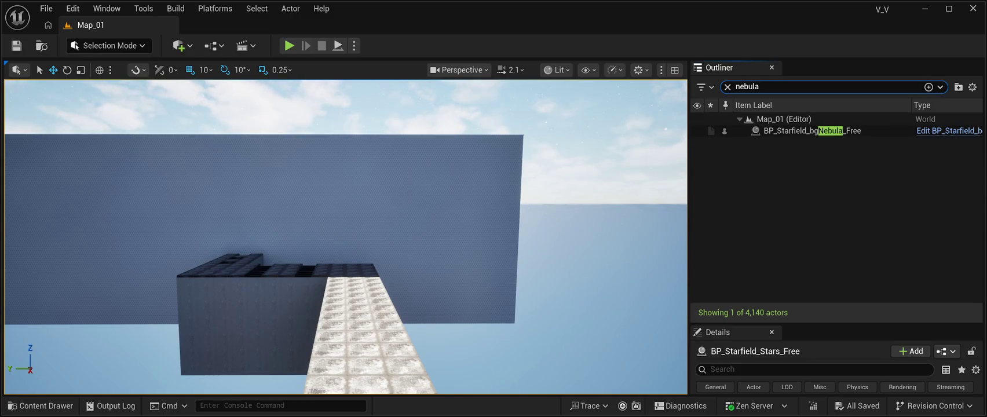
{"action": "left_click", "coordinate": [811, 131]}
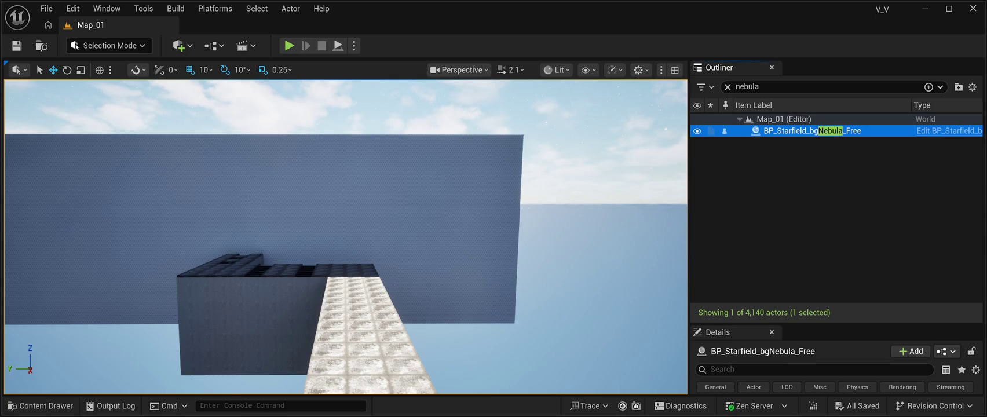
Expand the nebula's Details panel, open Advanced collision settings, and reset the window layout
{"action": "left_click_drag", "start_coordinate": [834, 323], "coordinate": [834, 65]}
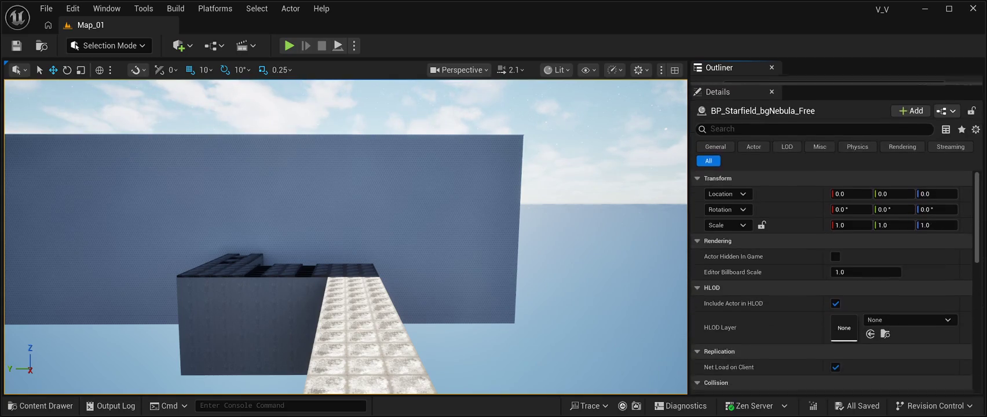
{"action": "scroll", "coordinate": [831, 270], "scroll_direction": "down", "scroll_amount": 5}
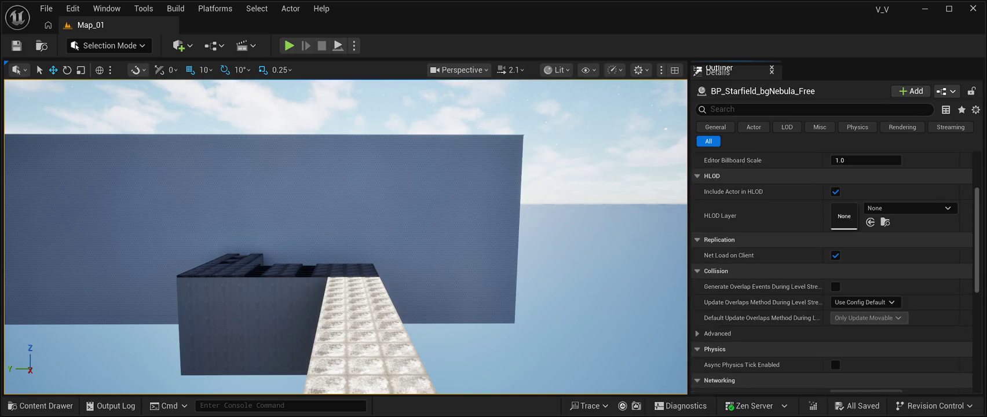
{"action": "left_click", "coordinate": [718, 241]}
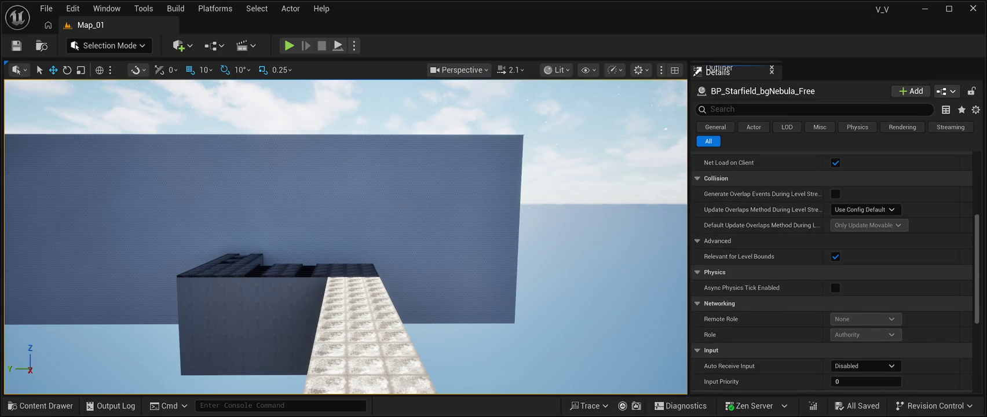
{"action": "scroll", "coordinate": [832, 271], "scroll_direction": "down", "scroll_amount": 6}
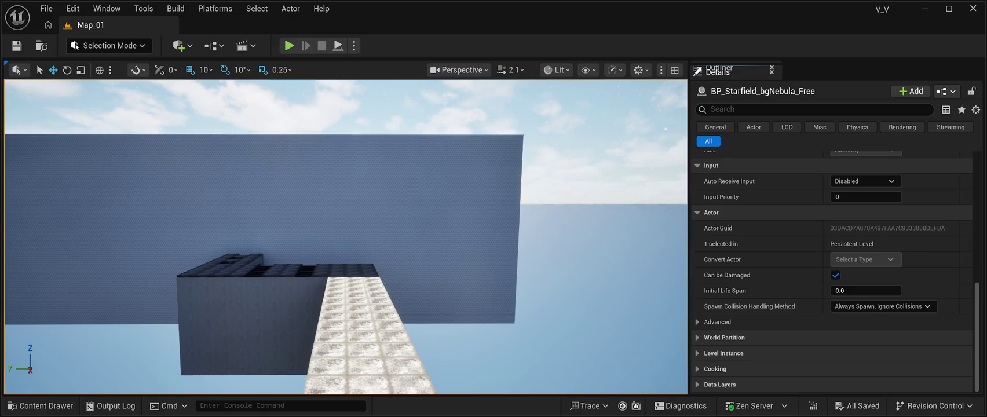
{"action": "scroll", "coordinate": [831, 270], "scroll_direction": "up", "scroll_amount": 10}
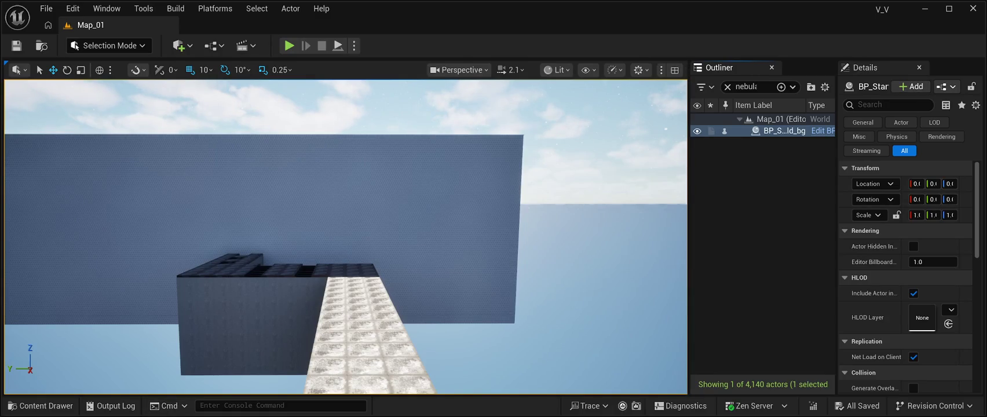
{"action": "left_click", "coordinate": [144, 8]}
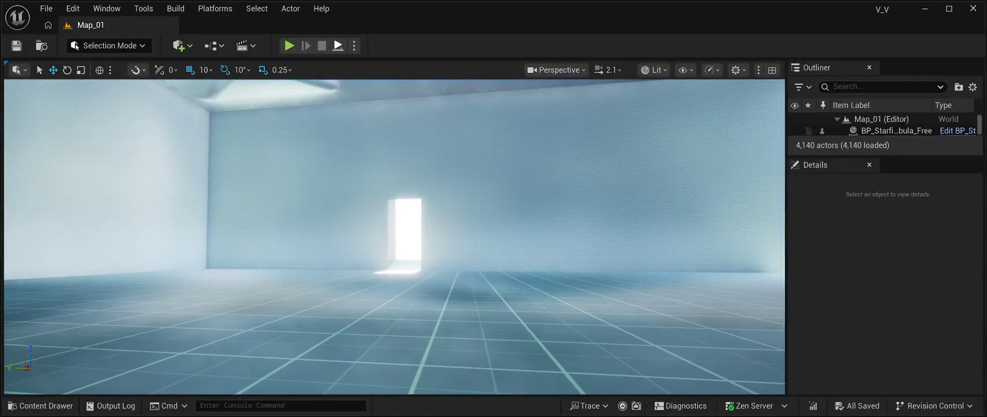
Play-test walking from the dark room through the doorway into the nebula, then stop
{"action": "key", "text": "alt+p"}
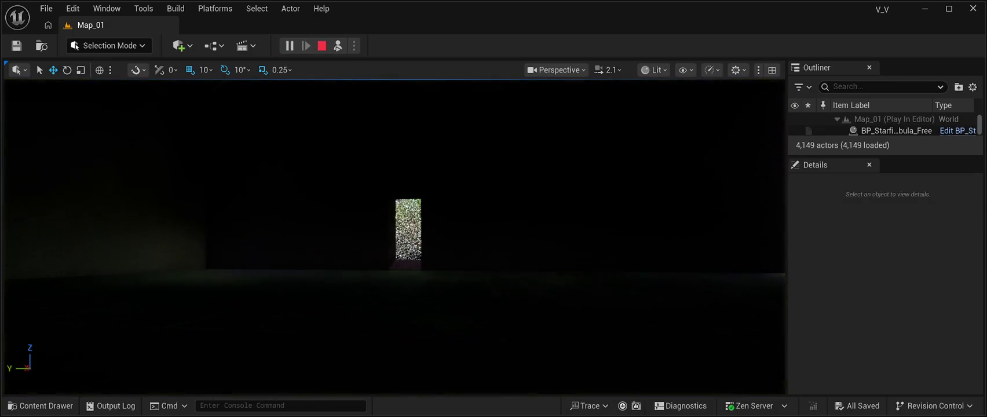
{"action": "key", "text": "w"}
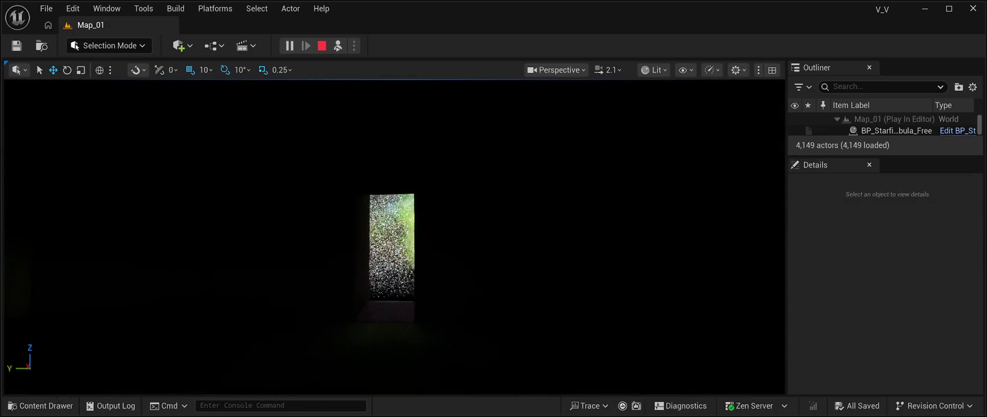
{"action": "key", "text": "w"}
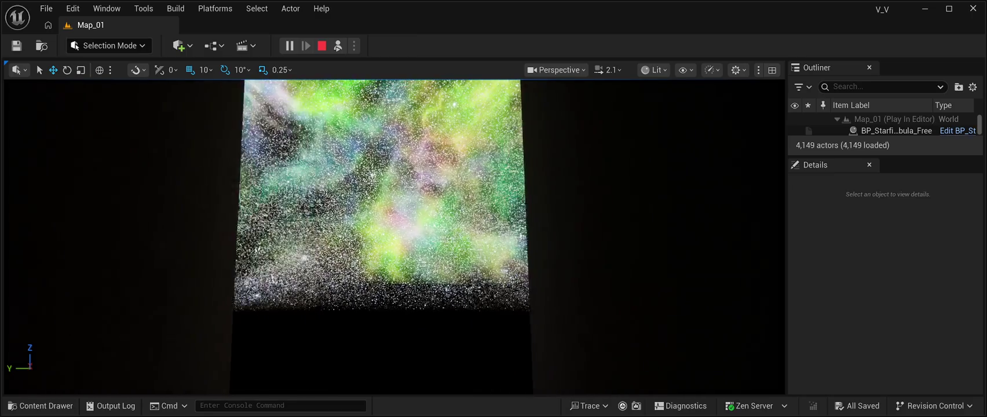
{"action": "key", "text": "Escape"}
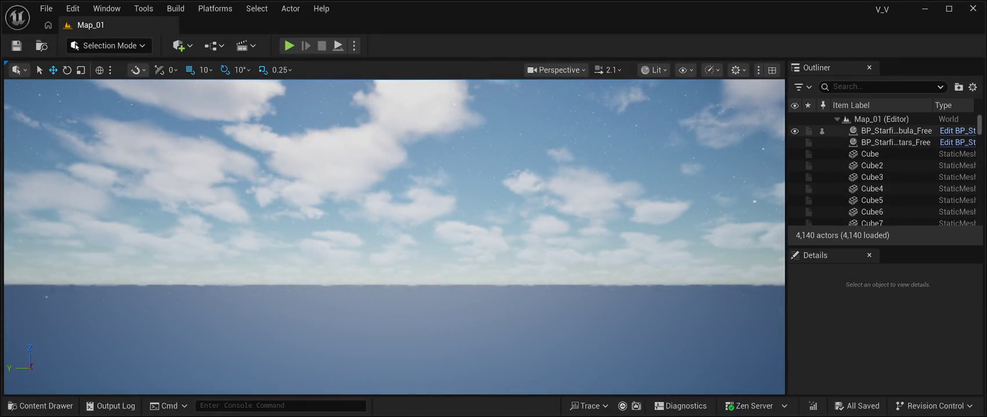
Review the Nebula_Sphere_02 material in BP_Starfield_bgNebula_Free, then save Map_01 and play-test it
{"action": "left_click", "coordinate": [895, 131]}
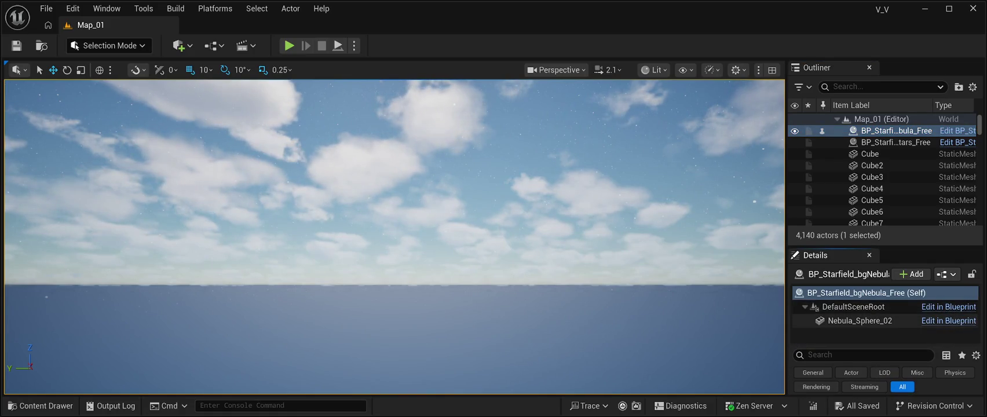
{"action": "left_click", "coordinate": [860, 321]}
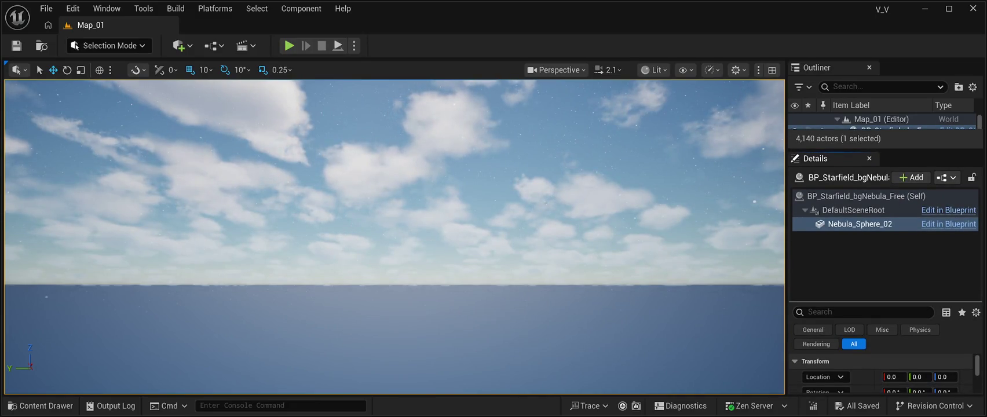
{"action": "scroll", "coordinate": [885, 348], "scroll_direction": "down", "scroll_amount": 2}
{"action": "scroll", "coordinate": [885, 348], "scroll_direction": "down", "scroll_amount": 1}
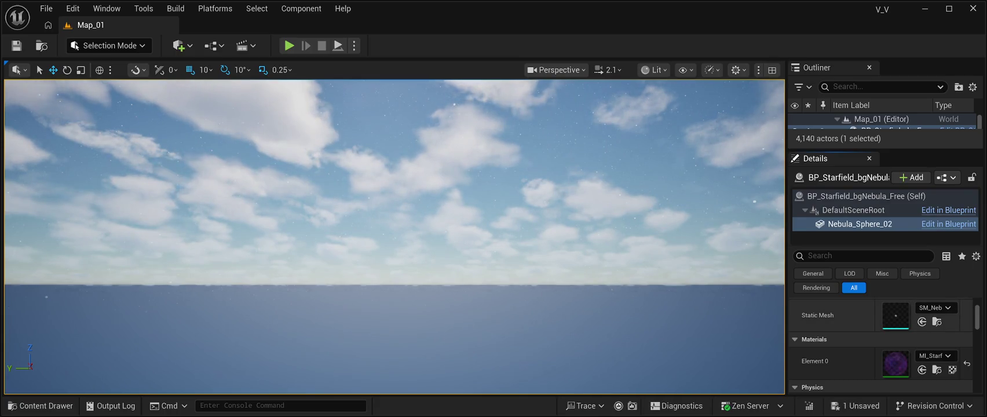
{"action": "key", "text": "ctrl+s"}
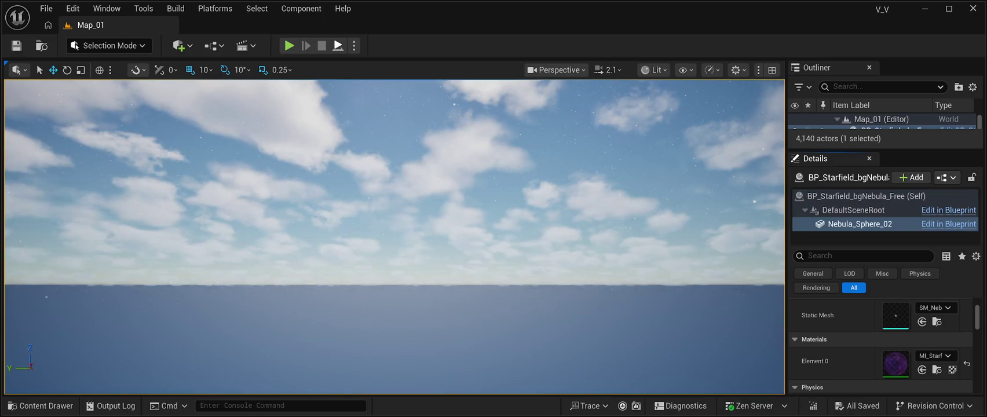
{"action": "key", "text": "alt+p"}
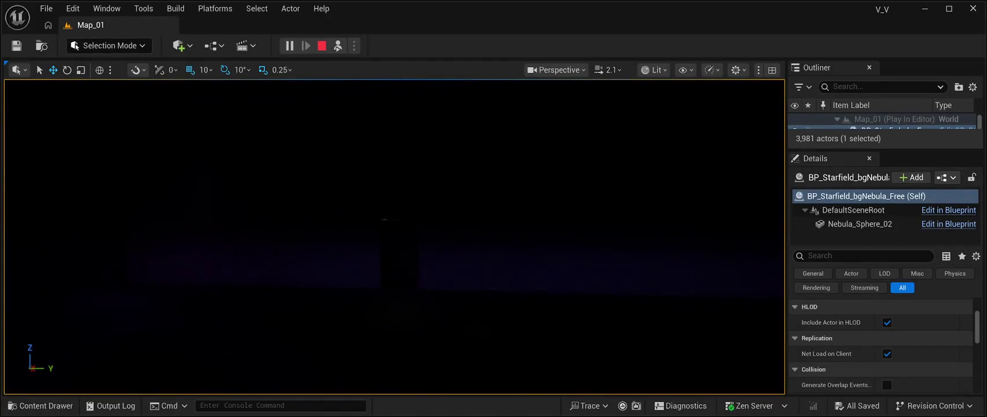
Stop the Play In Editor session to return to editing Map_01
{"action": "left_click", "coordinate": [321, 45]}
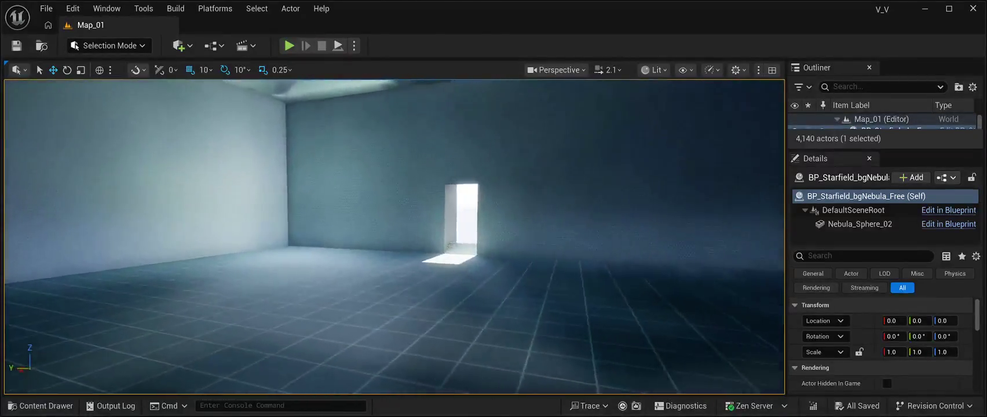
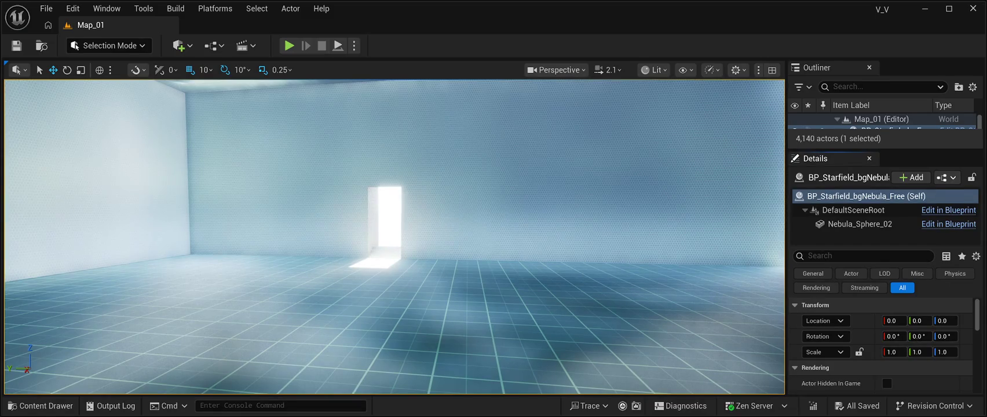
Place SM_vlkhcbxia_VarG from Megascans Plants Wild_Grass tier_1 StaticMeshes into the level
{"action": "key", "text": "ctrl+space"}
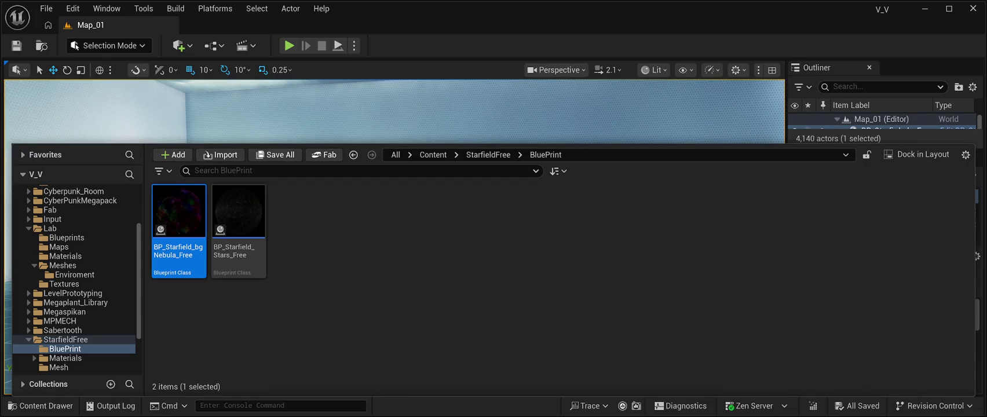
{"action": "scroll", "coordinate": [75, 278], "scroll_direction": "up", "scroll_amount": 5}
{"action": "left_click", "coordinate": [29, 283]}
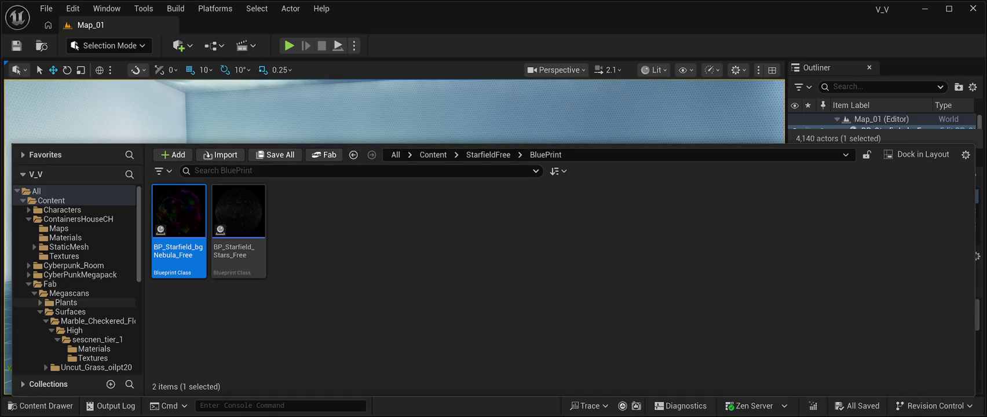
{"action": "left_click", "coordinate": [68, 312]}
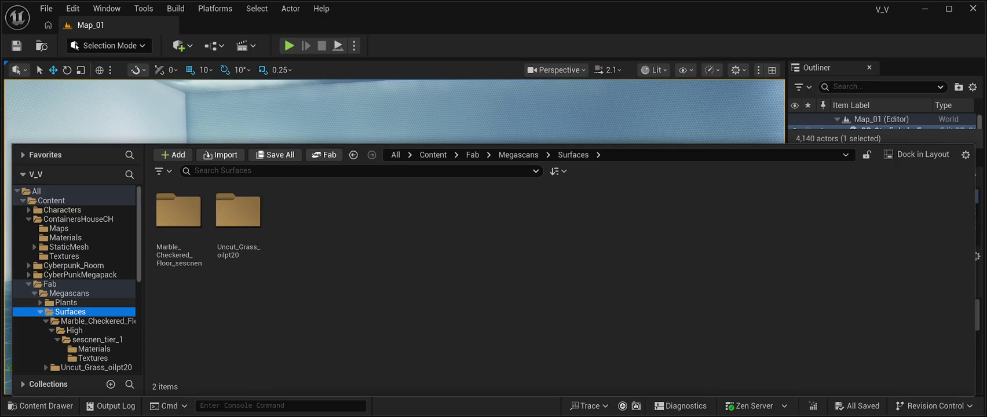
{"action": "left_click", "coordinate": [66, 303]}
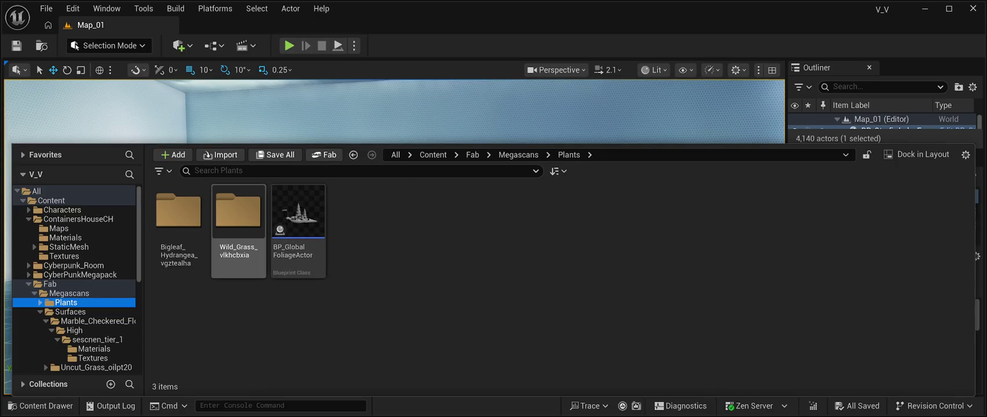
{"action": "double_click", "coordinate": [238, 212]}
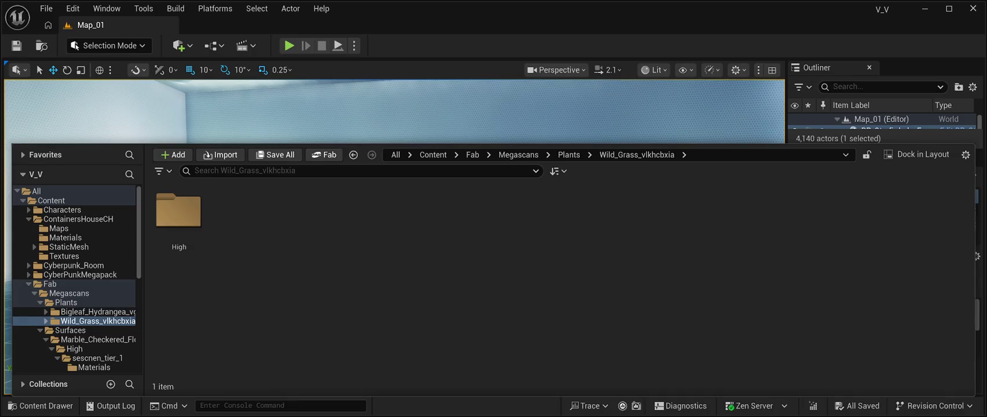
{"action": "double_click", "coordinate": [179, 211]}
{"action": "double_click", "coordinate": [238, 212]}
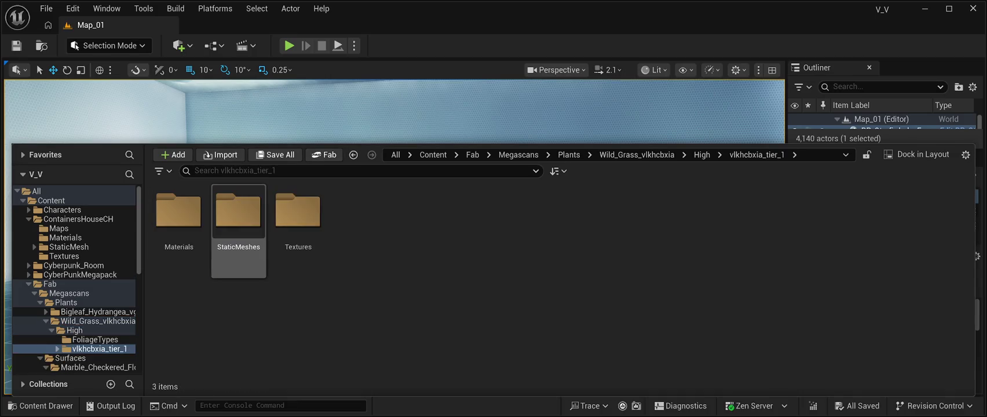
{"action": "double_click", "coordinate": [238, 211]}
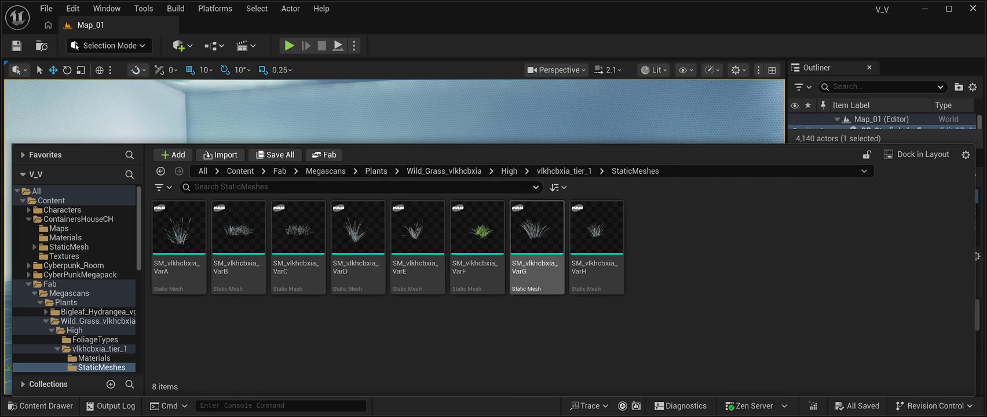
{"action": "left_click", "coordinate": [537, 234]}
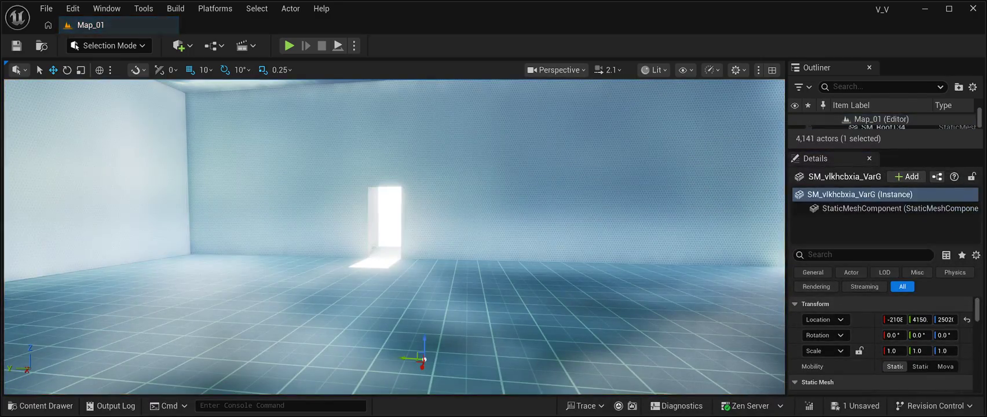
Enlarge the VarG grass clump to scale 800 and lift it to about Z 2537
{"action": "key", "text": "f"}
{"action": "mouse_move", "coordinate": [397, 238]}
{"action": "left_mouse_down"}
{"action": "mouse_move", "coordinate": [389, 331]}
{"action": "mouse_move", "coordinate": [590, 320]}
{"action": "left_mouse_up"}
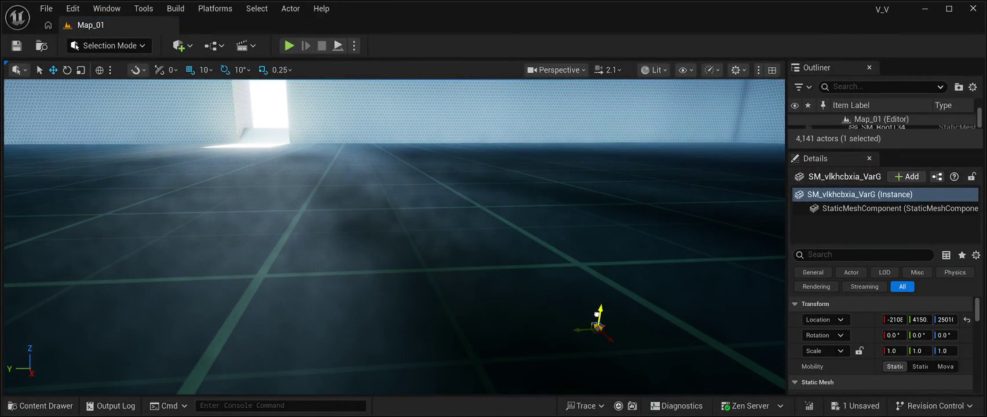
{"action": "mouse_move", "coordinate": [602, 304]}
{"action": "left_mouse_down"}
{"action": "mouse_move", "coordinate": [457, 284]}
{"action": "mouse_move", "coordinate": [406, 289]}
{"action": "mouse_move", "coordinate": [417, 272]}
{"action": "mouse_move", "coordinate": [386, 339]}
{"action": "left_mouse_up"}
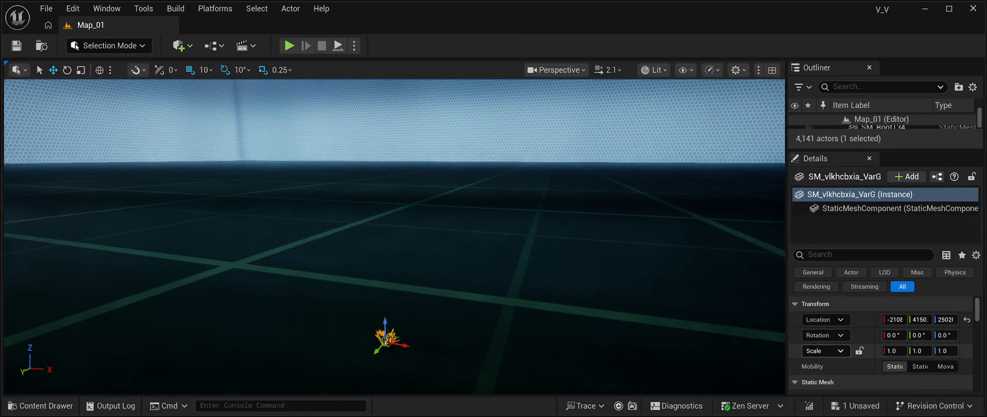
{"action": "left_click", "coordinate": [893, 351]}
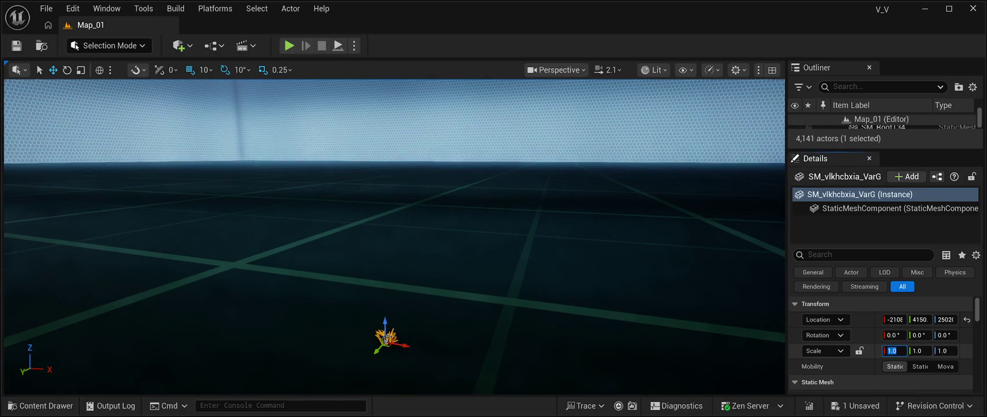
{"action": "type", "text": "300.0"}
{"action": "key", "text": "Tab"}
{"action": "type", "text": "300.0"}
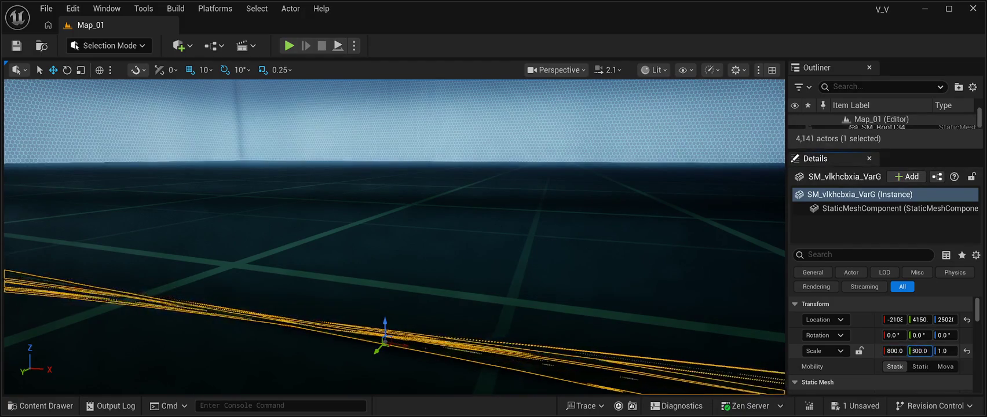
{"action": "key", "text": "Tab"}
{"action": "type", "text": "800.0"}
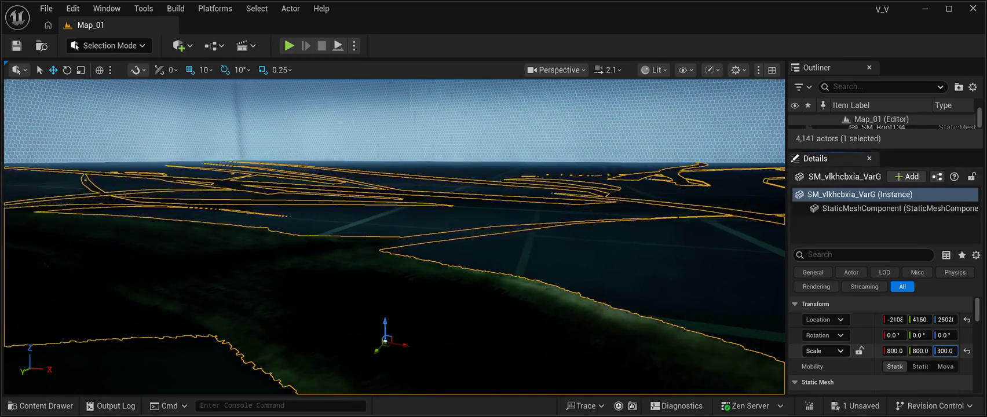
{"action": "key", "text": "Return"}
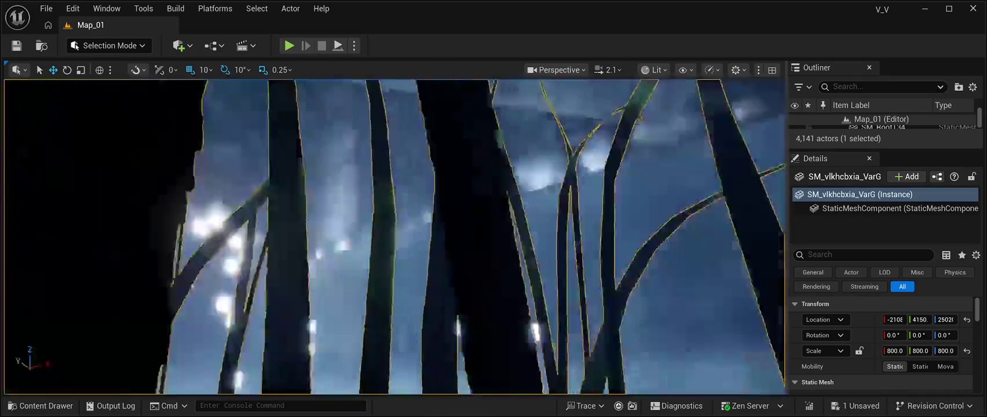
{"action": "key", "text": "f"}
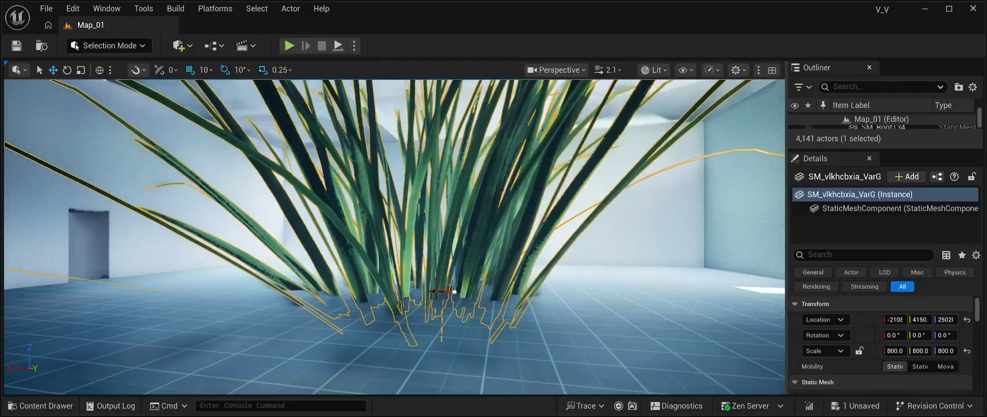
{"action": "left_click_drag", "start_coordinate": [455, 275], "coordinate": [456, 259]}
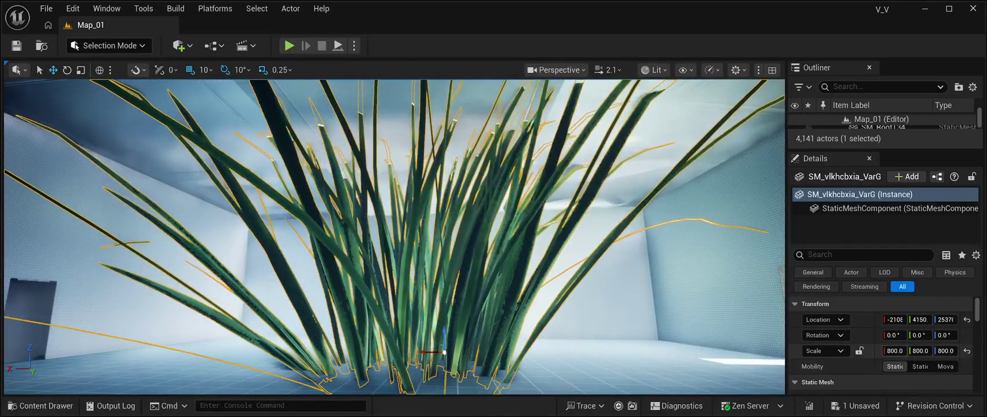
Set the grass clump's X, Y and Z scale to 300
{"action": "left_click", "coordinate": [895, 350]}
{"action": "type", "text": "300"}
{"action": "key", "text": "Return"}
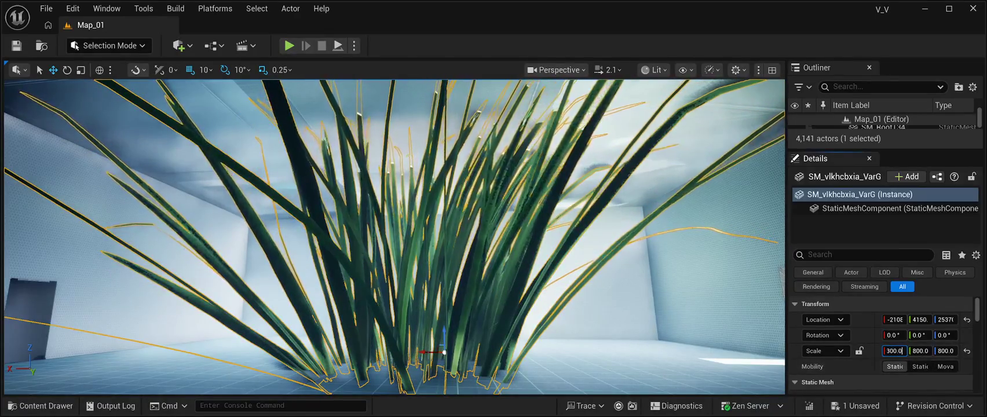
{"action": "key", "text": "Tab"}
{"action": "type", "text": "300.0"}
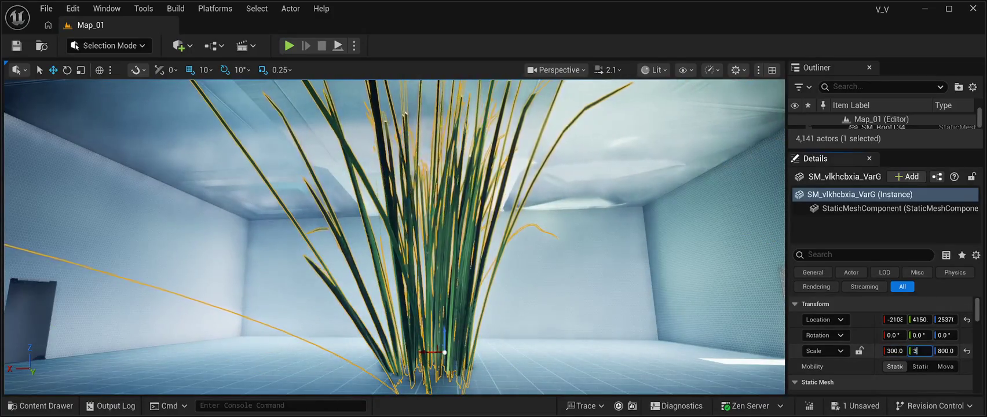
{"action": "key", "text": "Tab"}
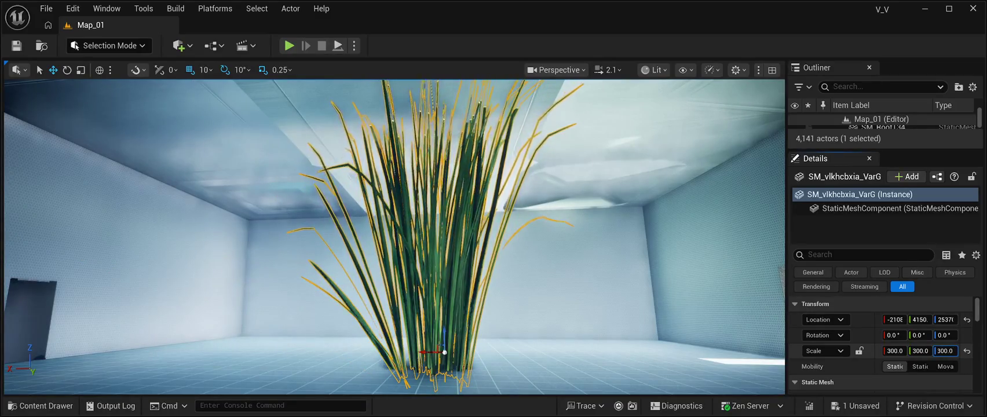
{"action": "key", "text": "Return"}
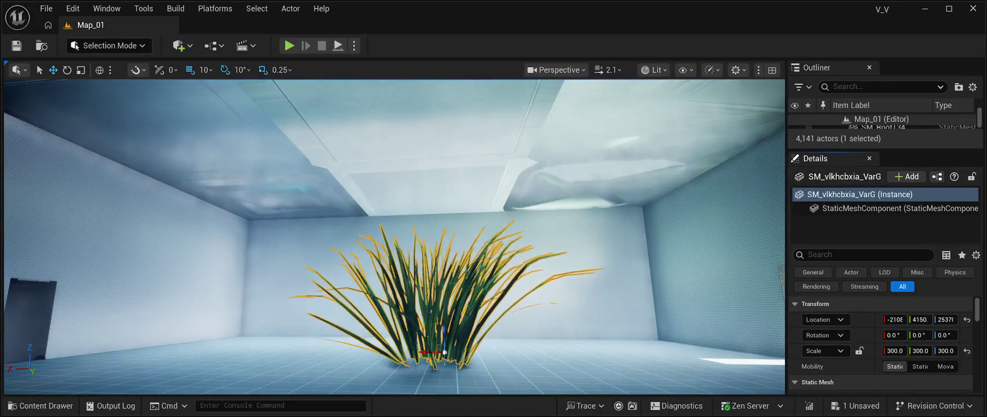
Reduce the grass clump's scale to 100 on all three axes
{"action": "left_click", "coordinate": [894, 350]}
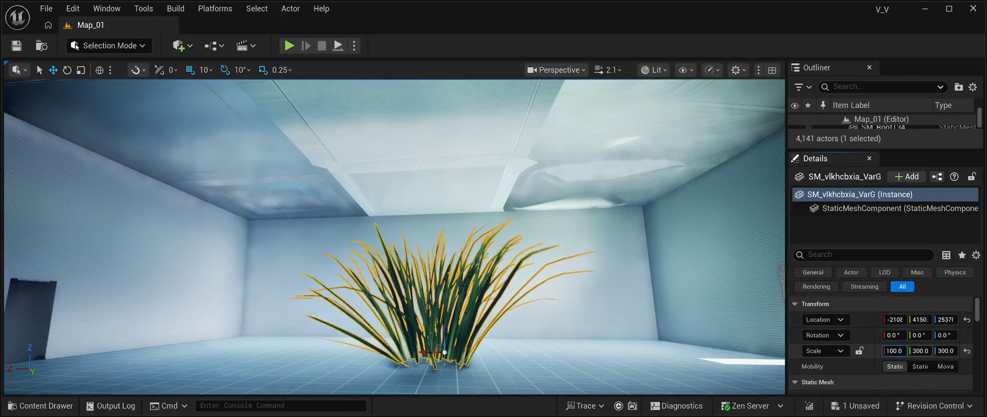
{"action": "key", "text": "Tab"}
{"action": "type", "text": "100"}
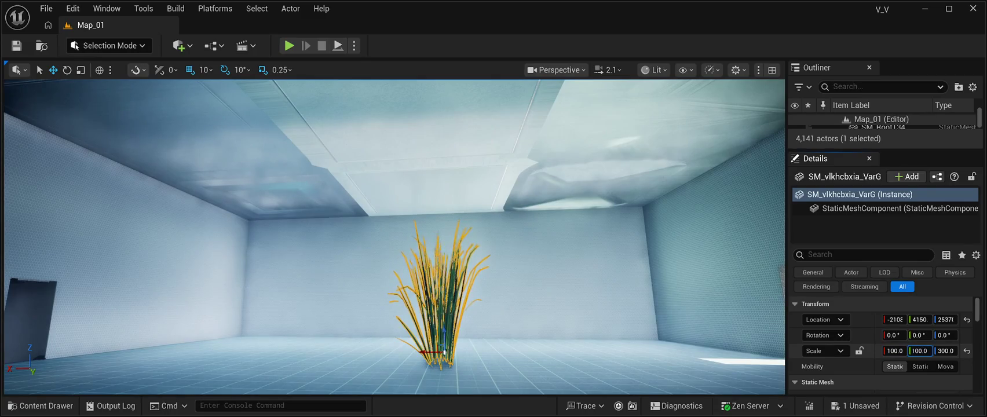
{"action": "key", "text": "Tab"}
{"action": "type", "text": "100"}
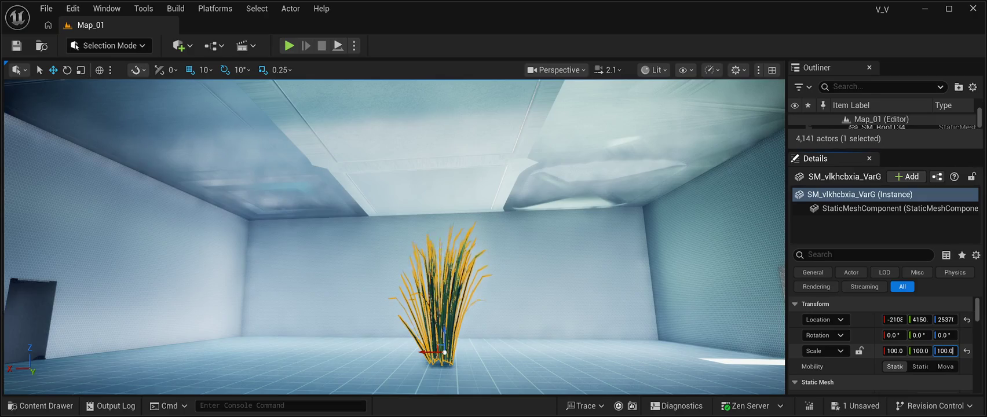
{"action": "key", "text": "Return"}
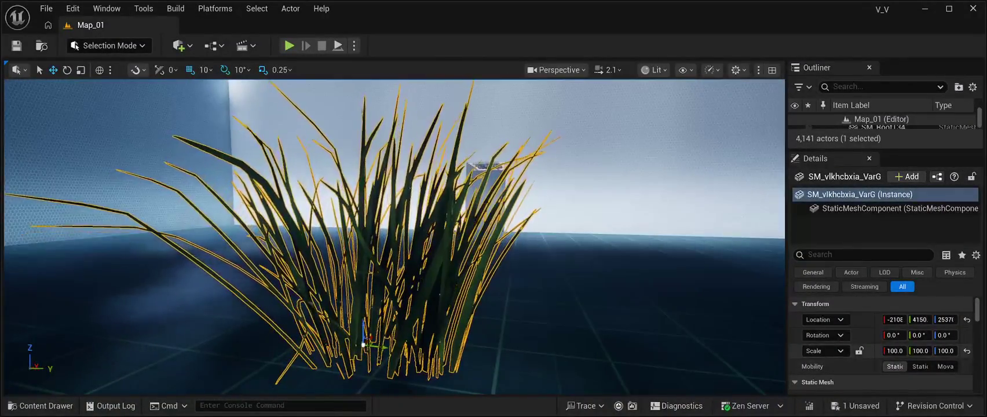
{"action": "left_click", "coordinate": [894, 351]}
Set the grass clump's X, Y and Z scale to 50, then delete the clump
{"action": "type", "text": "50"}
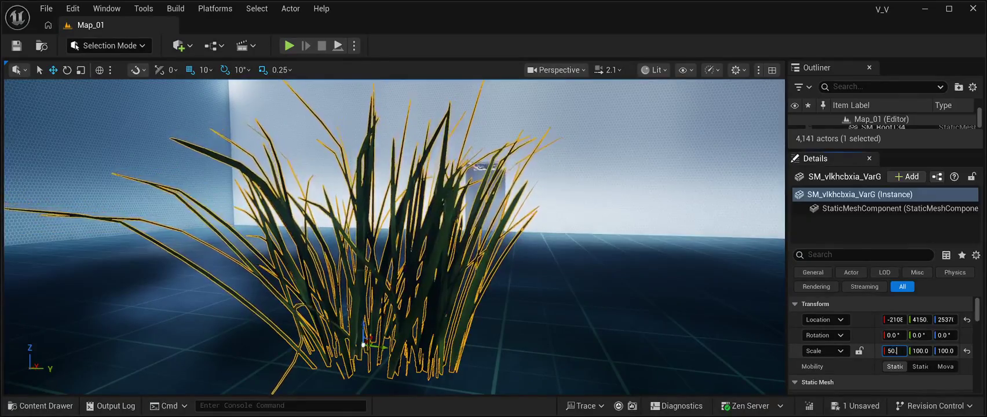
{"action": "key", "text": "Return"}
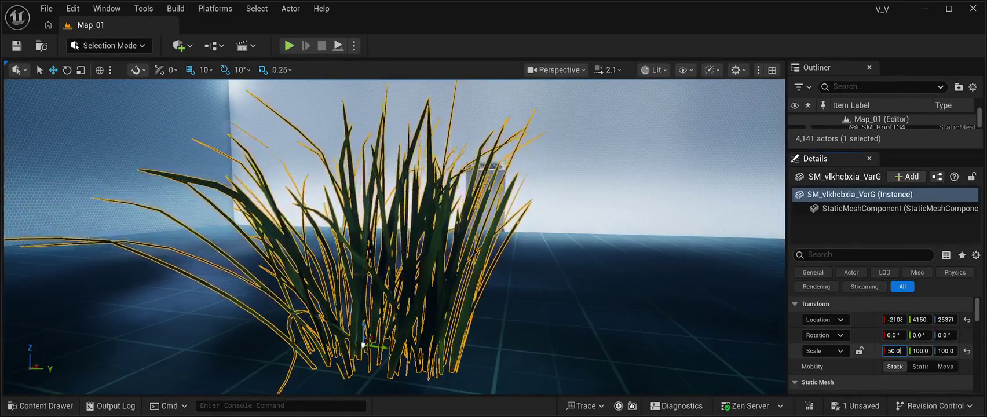
{"action": "left_click", "coordinate": [920, 350]}
{"action": "type", "text": "50"}
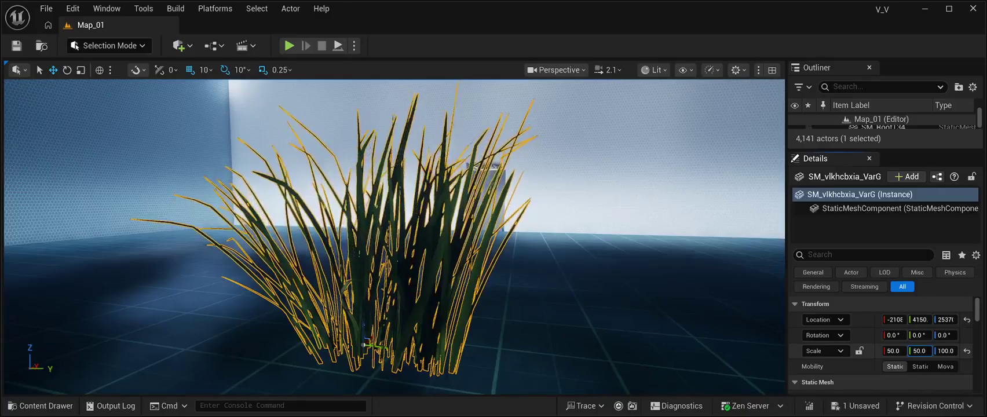
{"action": "left_click", "coordinate": [945, 350]}
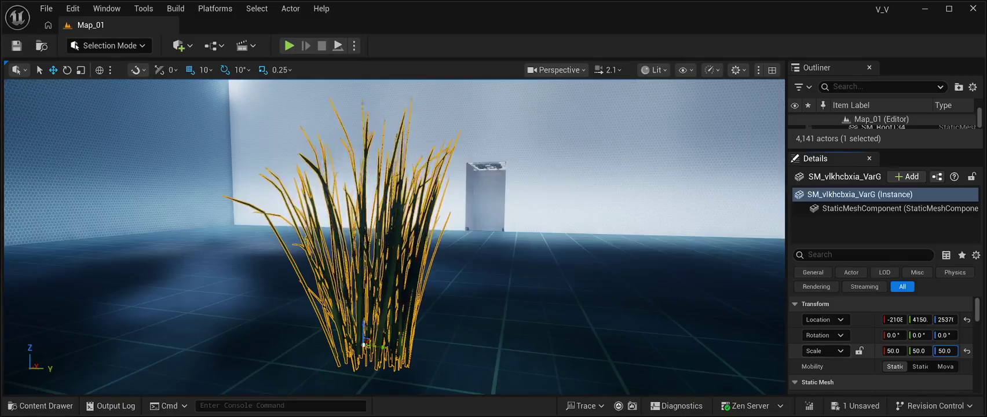
{"action": "key", "text": "Return"}
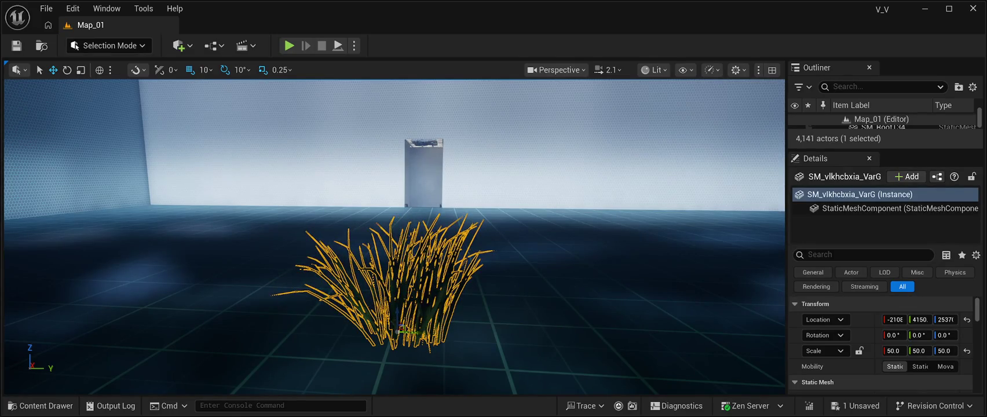
{"action": "key", "text": "Delete"}
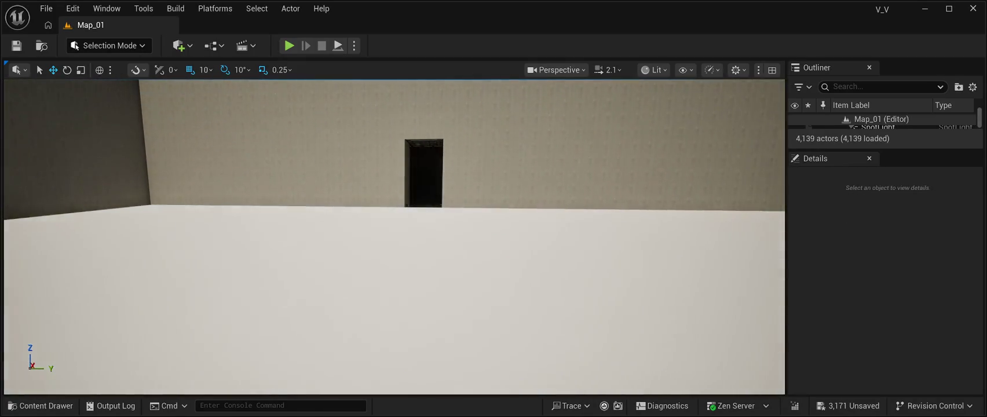
Look around the emptied room and enter Landscape Mode with Shift+2
{"action": "mouse_move", "coordinate": [394, 238]}
{"action": "left_mouse_down"}
{"action": "mouse_move", "coordinate": [394, 173]}
{"action": "mouse_move", "coordinate": [440, 226]}
{"action": "mouse_move", "coordinate": [324, 220]}
{"action": "mouse_move", "coordinate": [406, 226]}
{"action": "mouse_move", "coordinate": [371, 185]}
{"action": "mouse_move", "coordinate": [365, 139]}
{"action": "mouse_move", "coordinate": [324, 139]}
{"action": "mouse_move", "coordinate": [348, 139]}
{"action": "mouse_move", "coordinate": [348, 93]}
{"action": "mouse_move", "coordinate": [359, 105]}
{"action": "mouse_move", "coordinate": [354, 206]}
{"action": "left_mouse_up"}
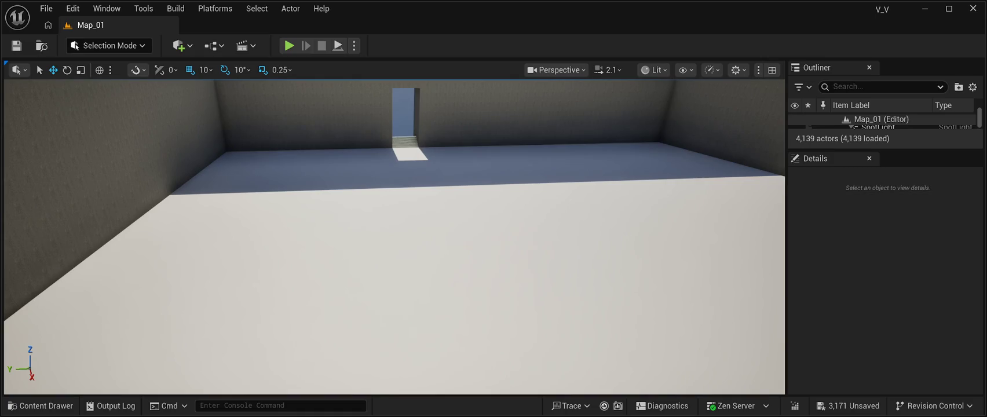
{"action": "key", "text": "shift+2"}
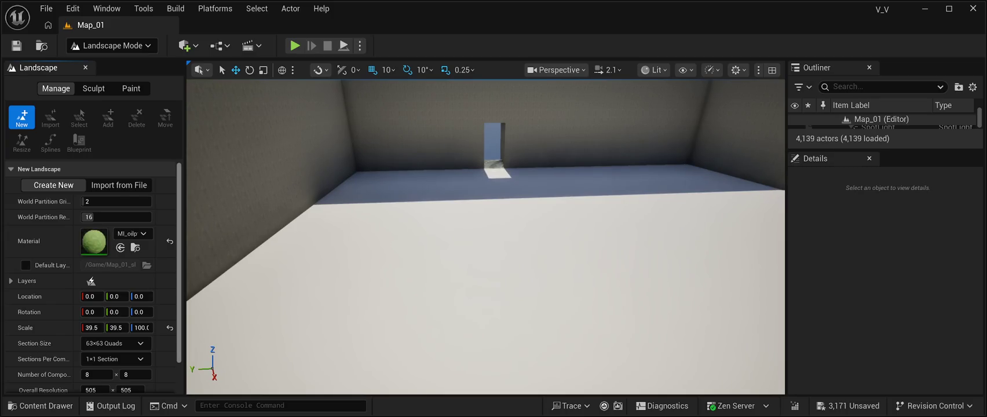
Raise the landscape preview grid to about Z 2503 and shift it over the floor to Y 4270
{"action": "scroll", "coordinate": [93, 278], "scroll_direction": "down", "scroll_amount": 2}
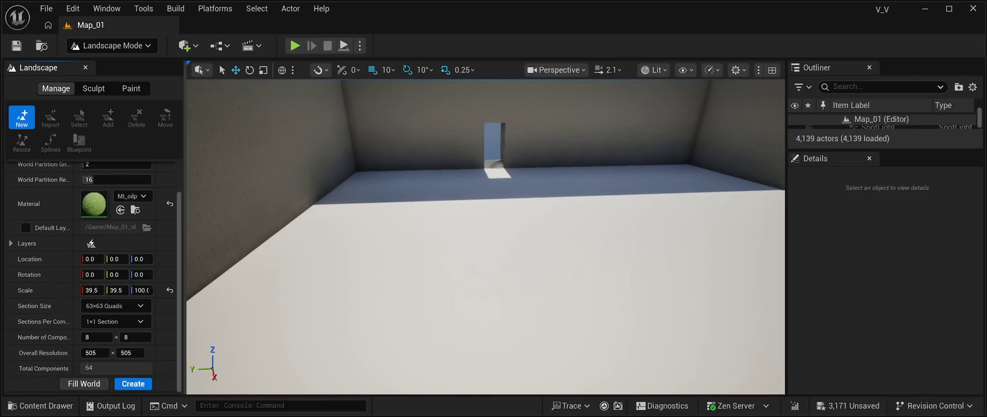
{"action": "mouse_move", "coordinate": [485, 237]}
{"action": "left_mouse_down"}
{"action": "mouse_move", "coordinate": [501, 324]}
{"action": "mouse_move", "coordinate": [509, 325]}
{"action": "left_mouse_up"}
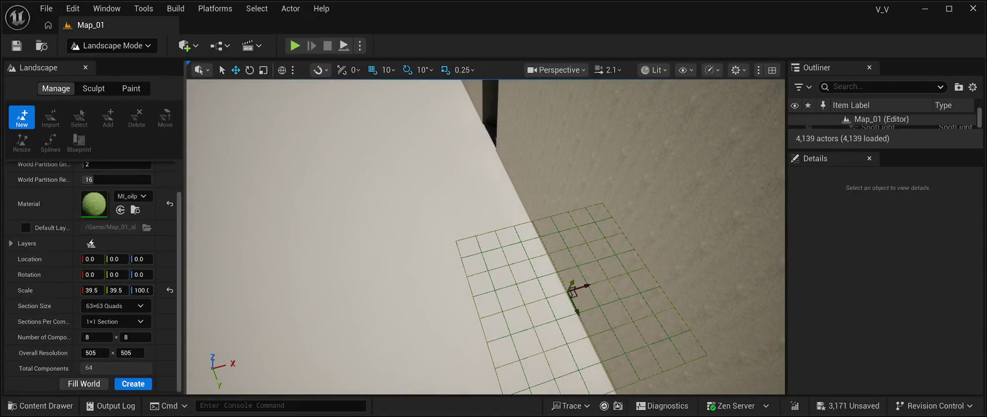
{"action": "mouse_move", "coordinate": [572, 284]}
{"action": "left_mouse_down"}
{"action": "mouse_move", "coordinate": [591, 238]}
{"action": "mouse_move", "coordinate": [597, 116]}
{"action": "left_mouse_up"}
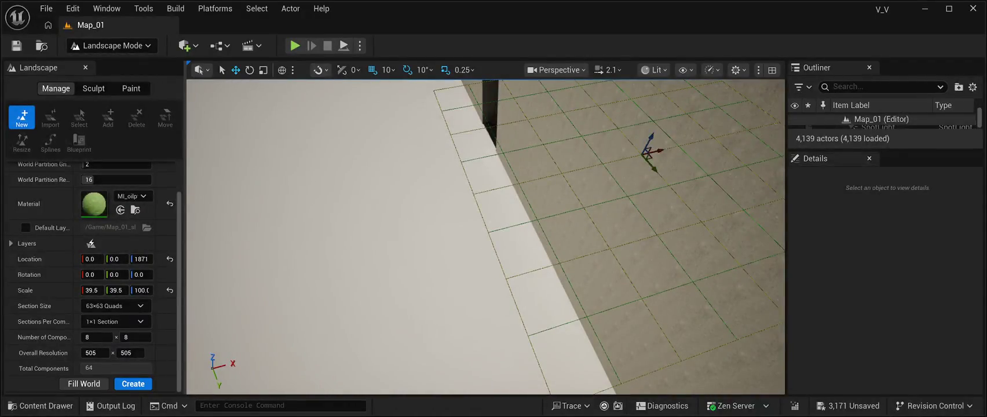
{"action": "mouse_move", "coordinate": [660, 150]}
{"action": "left_mouse_down"}
{"action": "mouse_move", "coordinate": [261, 250]}
{"action": "mouse_move", "coordinate": [412, 213]}
{"action": "left_mouse_up"}
{"action": "left_click_drag", "start_coordinate": [510, 232], "coordinate": [492, 233]}
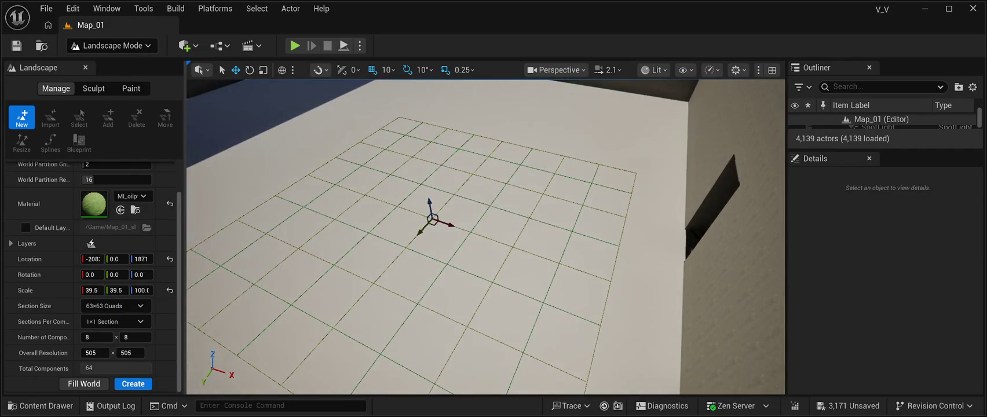
{"action": "left_click_drag", "start_coordinate": [429, 206], "coordinate": [410, 84]}
{"action": "mouse_move", "coordinate": [422, 110]}
{"action": "left_mouse_down"}
{"action": "mouse_move", "coordinate": [434, 112]}
{"action": "mouse_move", "coordinate": [339, 171]}
{"action": "left_mouse_up"}
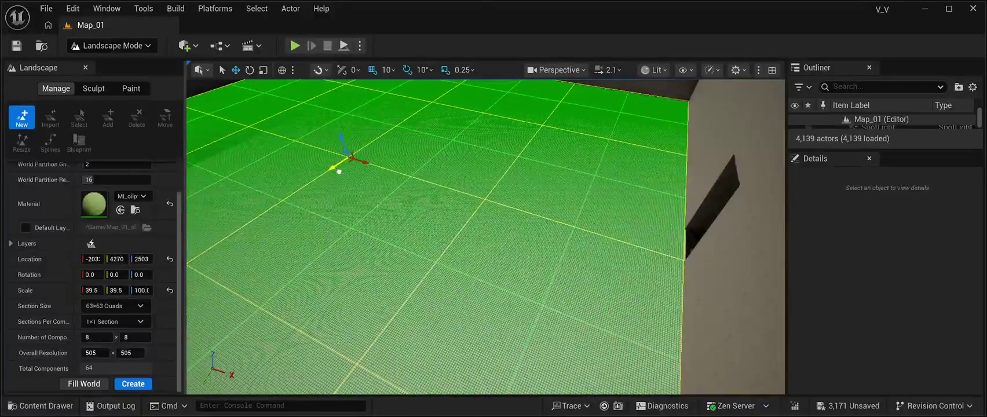
Nudge the landscape grid along Y to fit between the walls, then create the landscape
{"action": "scroll", "coordinate": [486, 236], "scroll_direction": "down", "scroll_amount": 10}
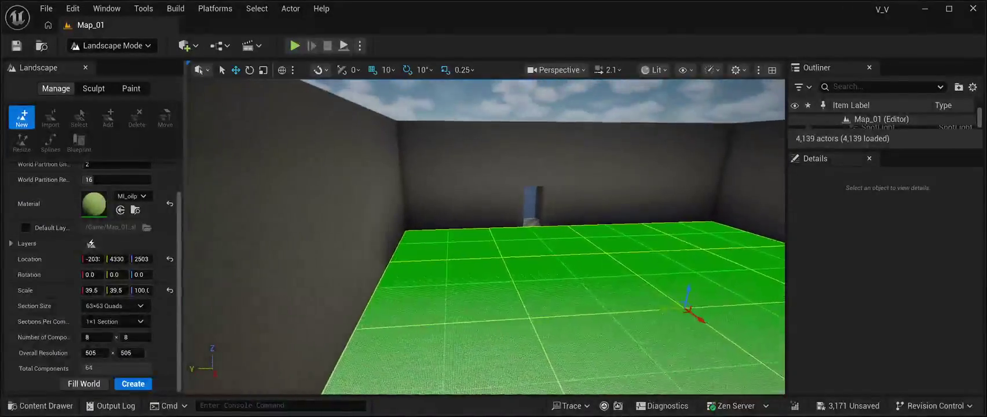
{"action": "mouse_move", "coordinate": [485, 237]}
{"action": "left_mouse_down"}
{"action": "mouse_move", "coordinate": [568, 197]}
{"action": "mouse_move", "coordinate": [591, 145]}
{"action": "mouse_move", "coordinate": [562, 165]}
{"action": "left_mouse_up"}
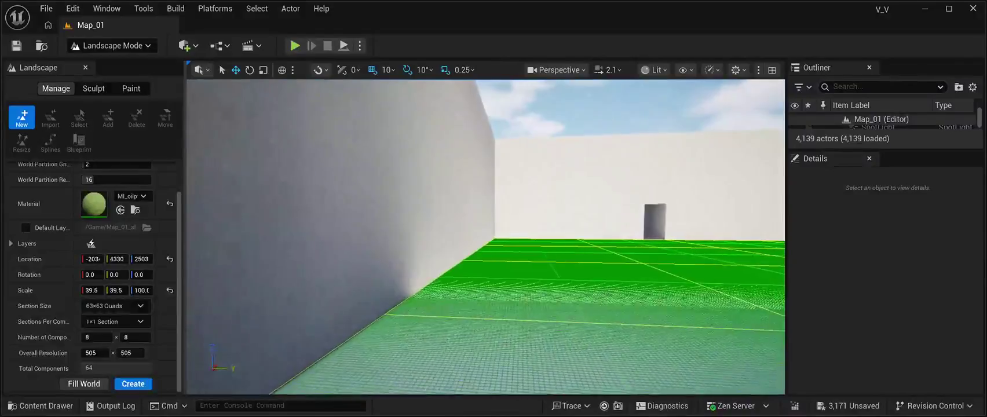
{"action": "mouse_move", "coordinate": [562, 165]}
{"action": "left_mouse_down"}
{"action": "mouse_move", "coordinate": [614, 166]}
{"action": "mouse_move", "coordinate": [646, 180]}
{"action": "mouse_move", "coordinate": [634, 181]}
{"action": "mouse_move", "coordinate": [623, 151]}
{"action": "mouse_move", "coordinate": [614, 169]}
{"action": "mouse_move", "coordinate": [610, 148]}
{"action": "mouse_move", "coordinate": [621, 168]}
{"action": "left_mouse_up"}
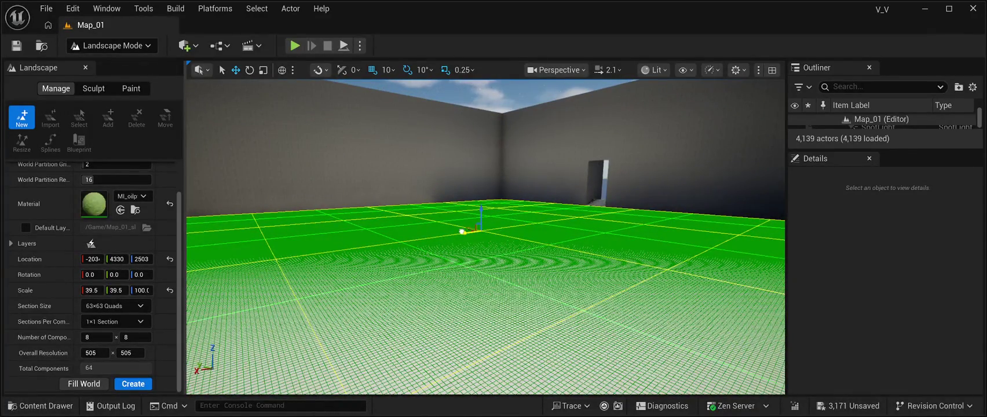
{"action": "mouse_move", "coordinate": [621, 168]}
{"action": "left_mouse_down"}
{"action": "mouse_move", "coordinate": [609, 168]}
{"action": "mouse_move", "coordinate": [610, 155]}
{"action": "mouse_move", "coordinate": [613, 177]}
{"action": "mouse_move", "coordinate": [599, 185]}
{"action": "left_mouse_up"}
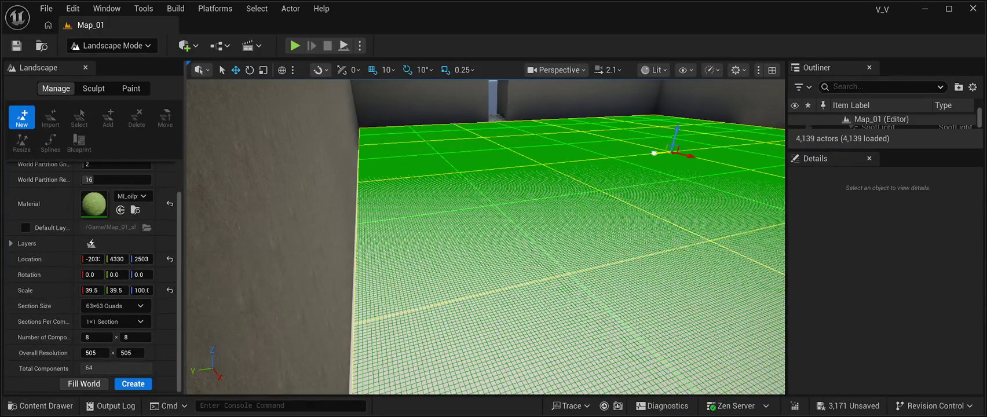
{"action": "mouse_move", "coordinate": [599, 185]}
{"action": "left_mouse_down"}
{"action": "mouse_move", "coordinate": [596, 155]}
{"action": "mouse_move", "coordinate": [637, 155]}
{"action": "mouse_move", "coordinate": [611, 169]}
{"action": "mouse_move", "coordinate": [620, 169]}
{"action": "left_mouse_up"}
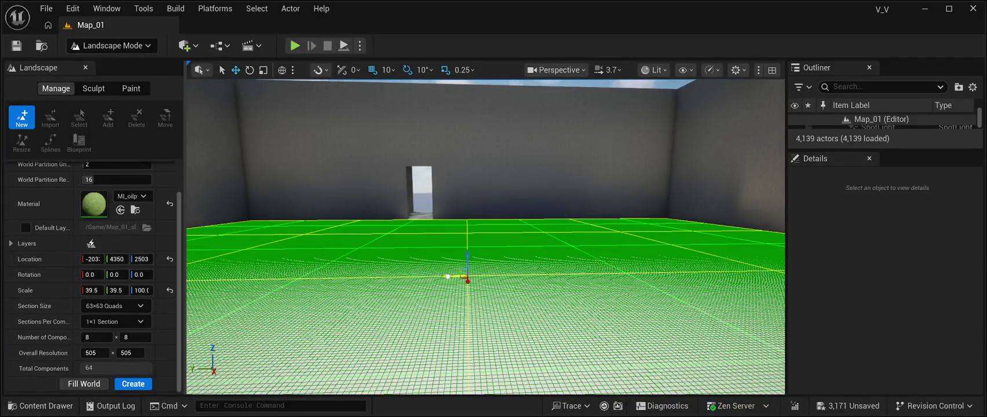
{"action": "mouse_move", "coordinate": [620, 169]}
{"action": "left_mouse_down"}
{"action": "mouse_move", "coordinate": [628, 157]}
{"action": "mouse_move", "coordinate": [718, 185]}
{"action": "left_mouse_up"}
{"action": "left_click", "coordinate": [134, 384]}
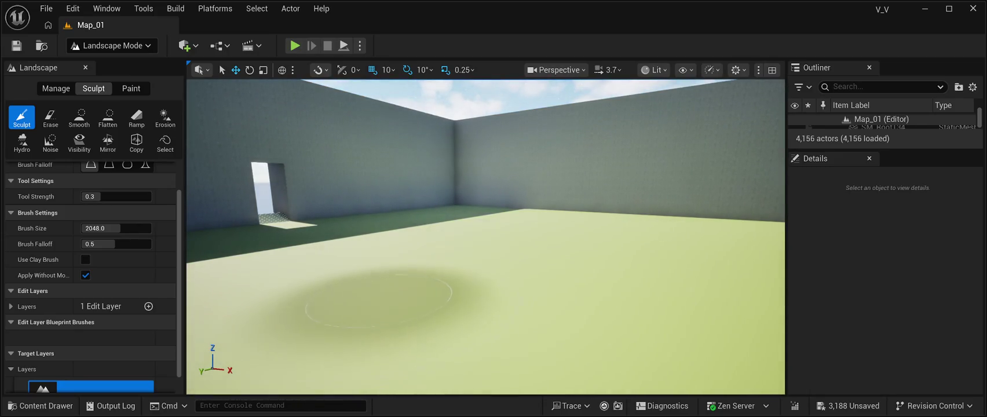
{"action": "mouse_move", "coordinate": [333, 301]}
{"action": "left_mouse_down"}
{"action": "mouse_move", "coordinate": [232, 302]}
{"action": "mouse_move", "coordinate": [371, 321]}
{"action": "mouse_move", "coordinate": [429, 307]}
{"action": "left_mouse_up"}
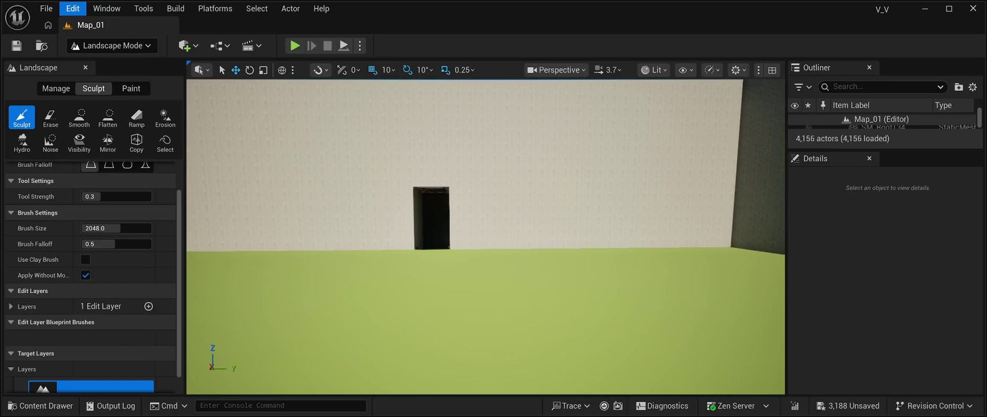
{"action": "key", "text": "ctrl+z"}
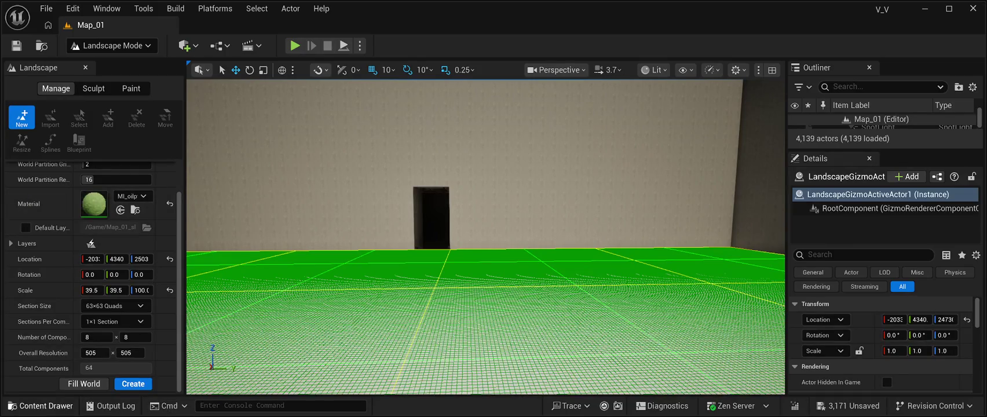
Browse the Content Drawer for a sand material, then close it
{"action": "left_click", "coordinate": [35, 406]}
{"action": "key", "text": "ctrl+space"}
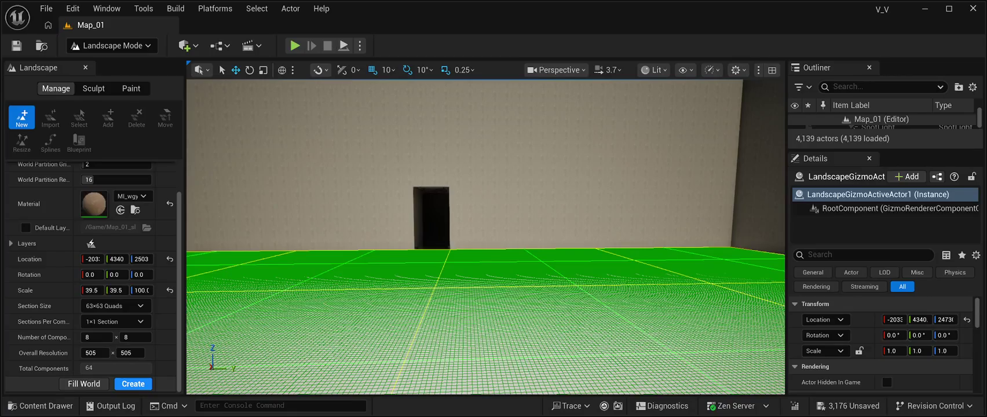
Create the landscape with the MI_wgy sand material and move the camera closer
{"action": "left_click", "coordinate": [134, 384]}
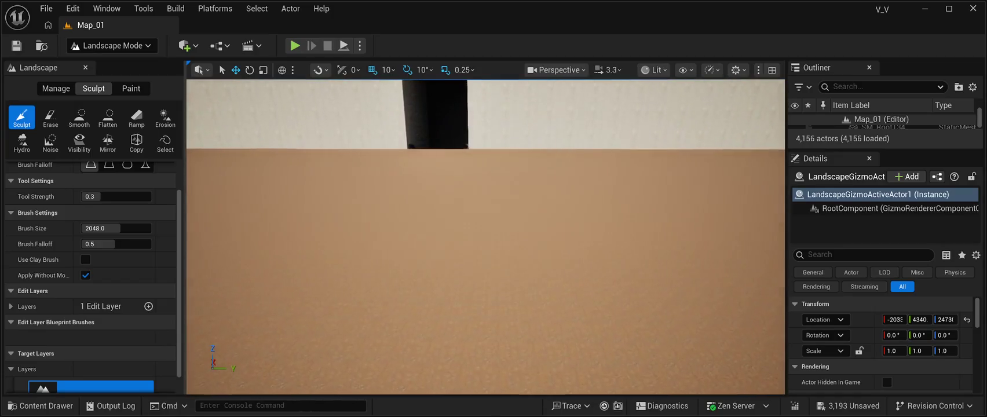
{"action": "scroll", "coordinate": [485, 236], "scroll_direction": "down", "scroll_amount": 4}
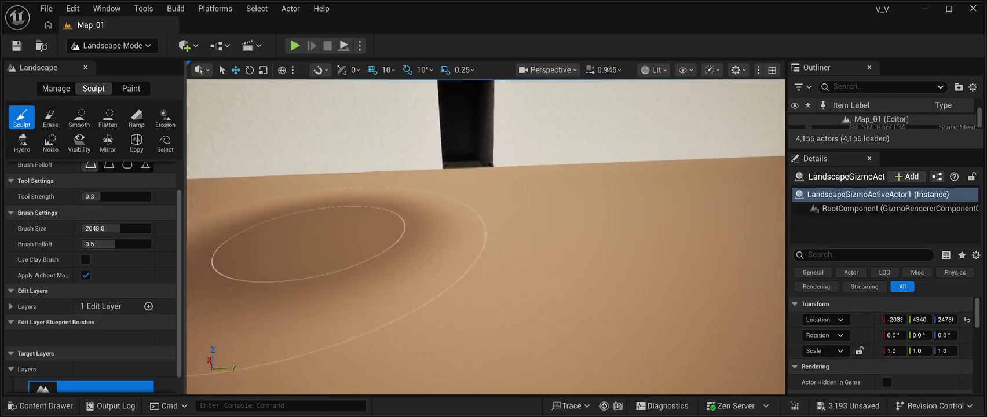
Sculpt broad mounds and ridges across the sand floor with brush size 2048, strength 0.3
{"action": "mouse_move", "coordinate": [381, 300]}
{"action": "left_mouse_down"}
{"action": "mouse_move", "coordinate": [344, 238]}
{"action": "mouse_move", "coordinate": [370, 324]}
{"action": "mouse_move", "coordinate": [311, 286]}
{"action": "left_mouse_up"}
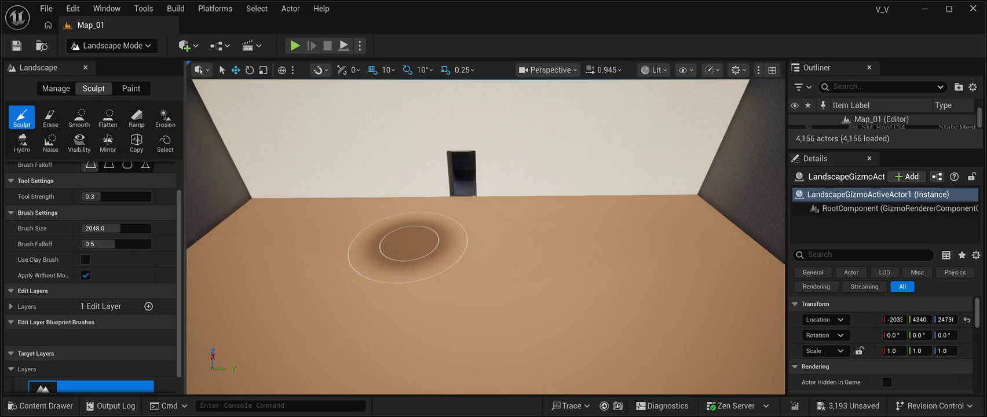
{"action": "left_click_drag", "start_coordinate": [419, 236], "coordinate": [363, 330]}
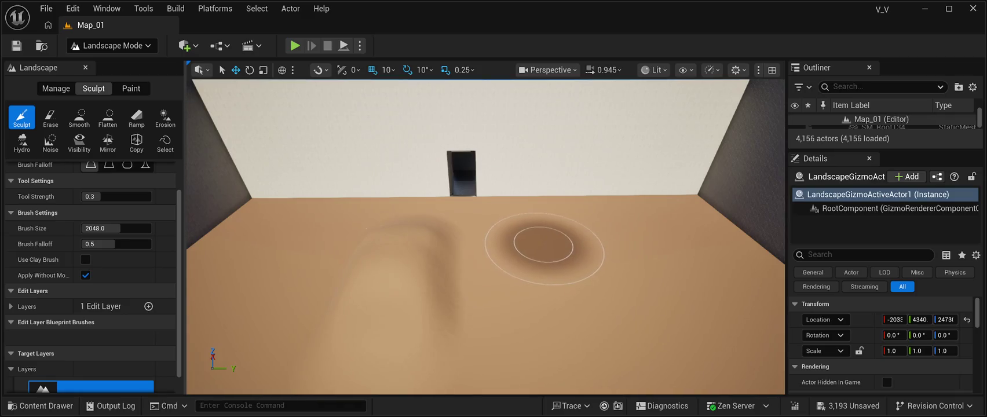
{"action": "mouse_move", "coordinate": [543, 245]}
{"action": "left_mouse_down"}
{"action": "mouse_move", "coordinate": [546, 236]}
{"action": "mouse_move", "coordinate": [551, 286]}
{"action": "mouse_move", "coordinate": [582, 316]}
{"action": "mouse_move", "coordinate": [556, 388]}
{"action": "mouse_move", "coordinate": [584, 283]}
{"action": "left_mouse_up"}
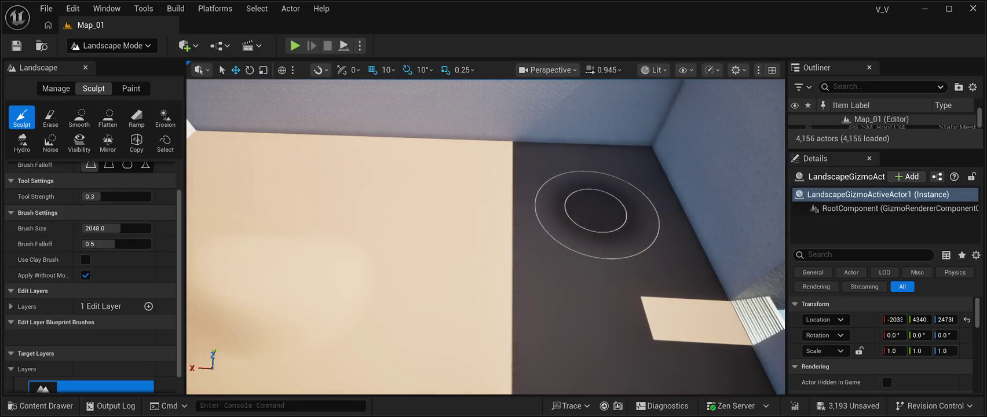
{"action": "mouse_move", "coordinate": [585, 214]}
{"action": "left_mouse_down"}
{"action": "mouse_move", "coordinate": [539, 255]}
{"action": "mouse_move", "coordinate": [430, 225]}
{"action": "mouse_move", "coordinate": [464, 209]}
{"action": "mouse_move", "coordinate": [440, 221]}
{"action": "mouse_move", "coordinate": [412, 287]}
{"action": "left_mouse_up"}
{"action": "mouse_move", "coordinate": [385, 236]}
{"action": "left_mouse_down"}
{"action": "mouse_move", "coordinate": [464, 272]}
{"action": "mouse_move", "coordinate": [487, 255]}
{"action": "mouse_move", "coordinate": [417, 232]}
{"action": "mouse_move", "coordinate": [396, 286]}
{"action": "left_mouse_up"}
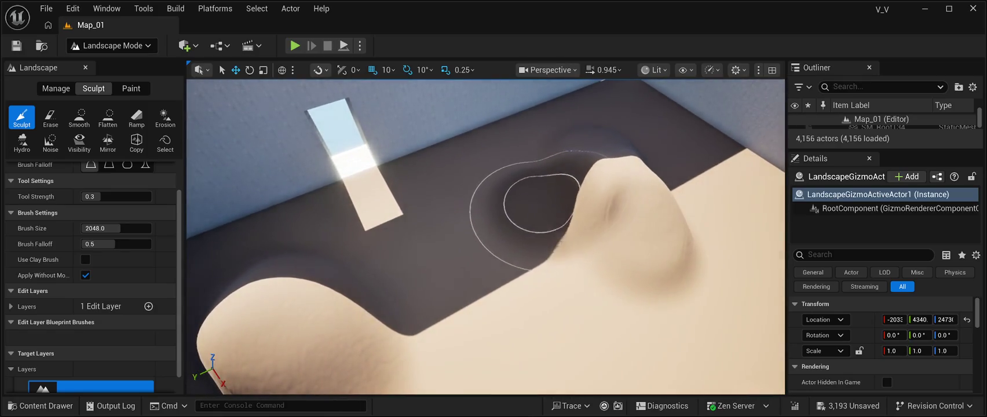
{"action": "mouse_move", "coordinate": [538, 325]}
{"action": "left_mouse_down"}
{"action": "mouse_move", "coordinate": [493, 290]}
{"action": "mouse_move", "coordinate": [596, 258]}
{"action": "mouse_move", "coordinate": [592, 235]}
{"action": "mouse_move", "coordinate": [557, 221]}
{"action": "mouse_move", "coordinate": [538, 243]}
{"action": "mouse_move", "coordinate": [584, 194]}
{"action": "mouse_move", "coordinate": [584, 165]}
{"action": "left_mouse_up"}
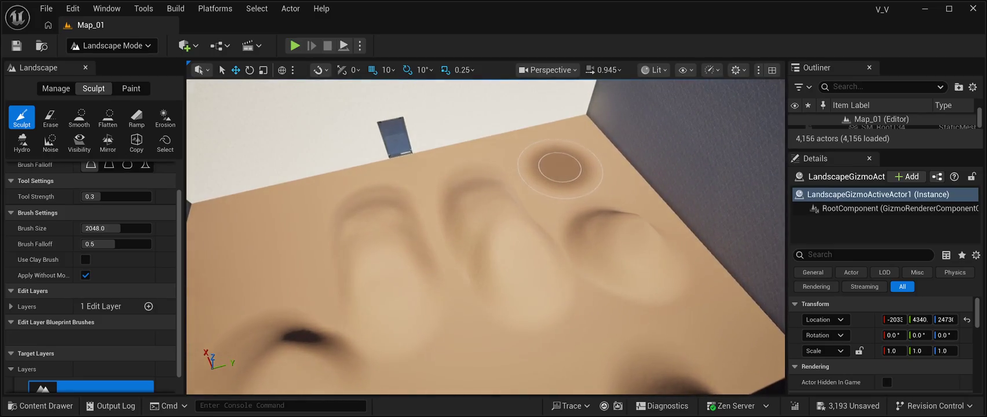
{"action": "mouse_move", "coordinate": [471, 237]}
{"action": "left_mouse_down"}
{"action": "mouse_move", "coordinate": [404, 194]}
{"action": "mouse_move", "coordinate": [382, 202]}
{"action": "mouse_move", "coordinate": [417, 244]}
{"action": "mouse_move", "coordinate": [284, 200]}
{"action": "left_mouse_up"}
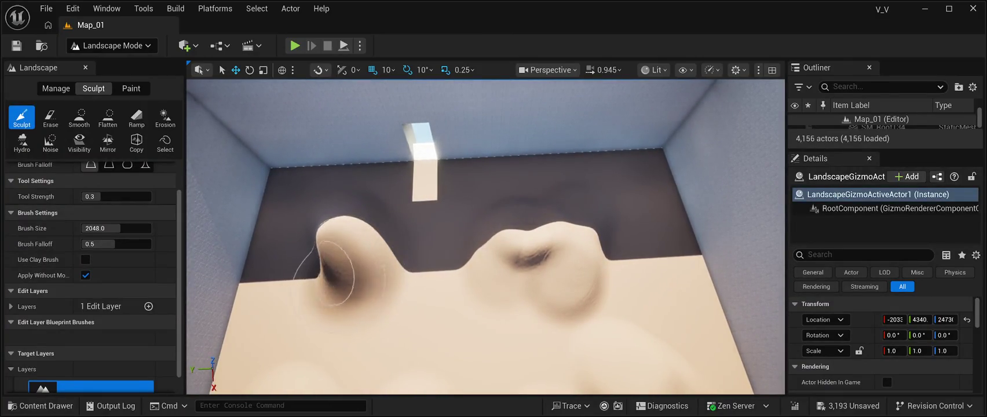
{"action": "mouse_move", "coordinate": [304, 316]}
{"action": "left_mouse_down"}
{"action": "mouse_move", "coordinate": [394, 290]}
{"action": "mouse_move", "coordinate": [422, 212]}
{"action": "mouse_move", "coordinate": [463, 231]}
{"action": "mouse_move", "coordinate": [463, 223]}
{"action": "mouse_move", "coordinate": [463, 255]}
{"action": "mouse_move", "coordinate": [464, 220]}
{"action": "mouse_move", "coordinate": [464, 237]}
{"action": "left_mouse_up"}
{"action": "scroll", "coordinate": [417, 214], "scroll_direction": "up", "scroll_amount": 2}
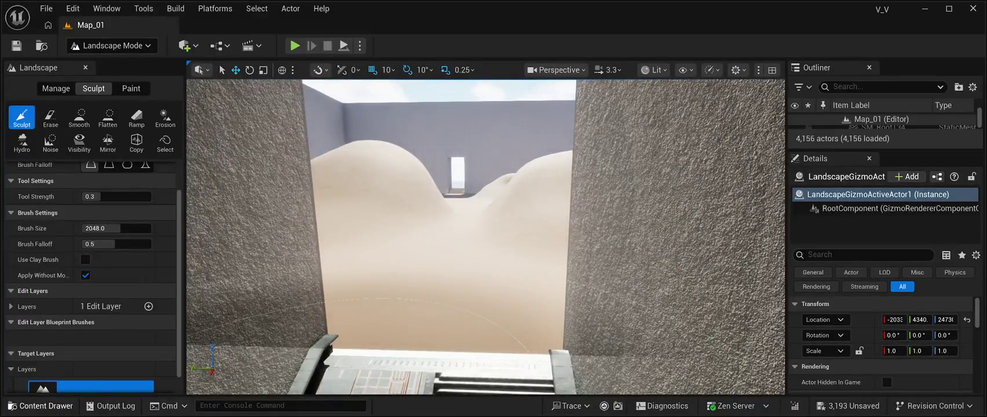
Open the Content Drawer on the IdaFaber folder, hide it to view the scene, then reopen it
{"action": "left_click", "coordinate": [41, 405]}
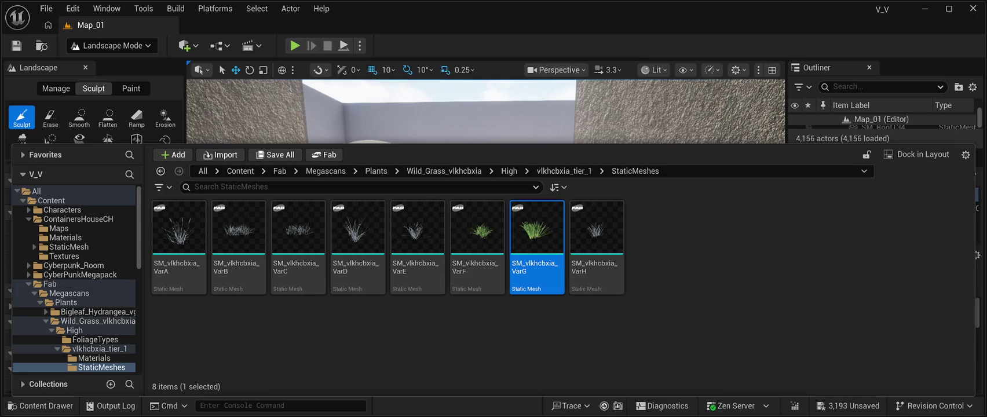
{"action": "key", "text": "ctrl+space"}
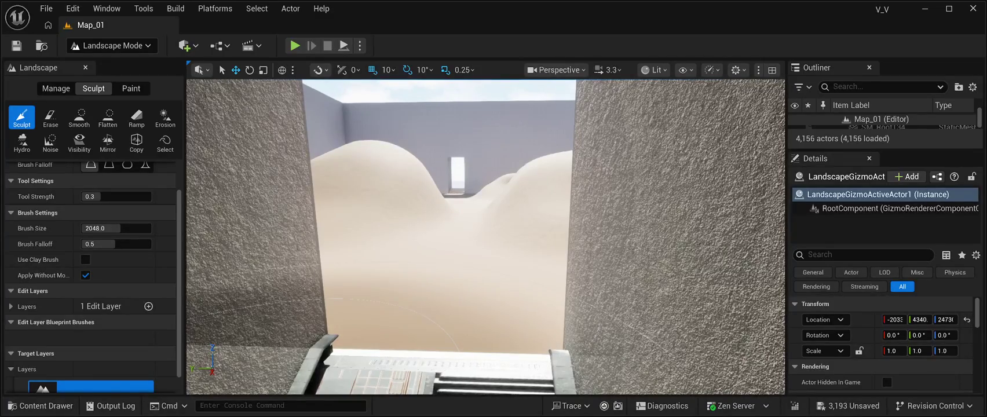
{"action": "key", "text": "ctrl+space"}
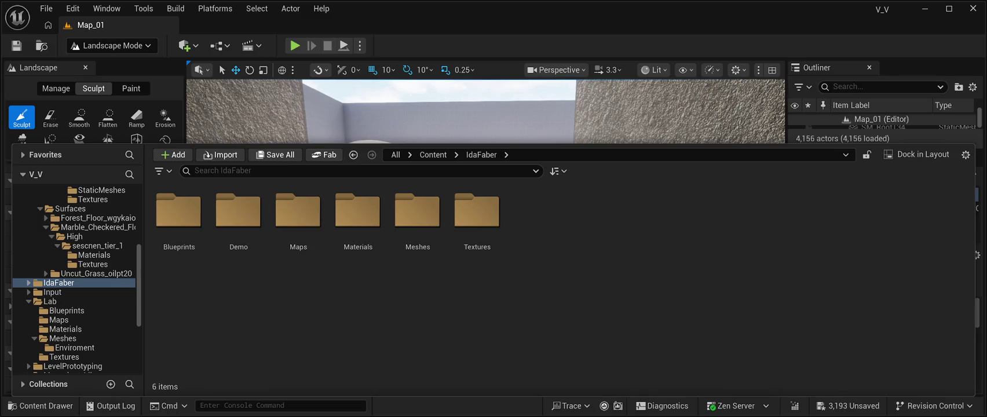
Dismiss the Content Drawer so the sand-dune room fills the viewport, then save all changes
{"action": "key", "text": "ctrl+space"}
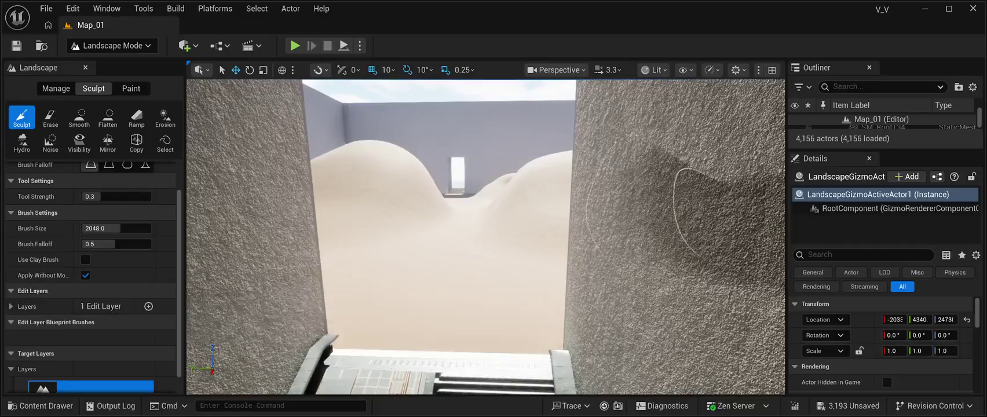
{"action": "left_click", "coordinate": [16, 45]}
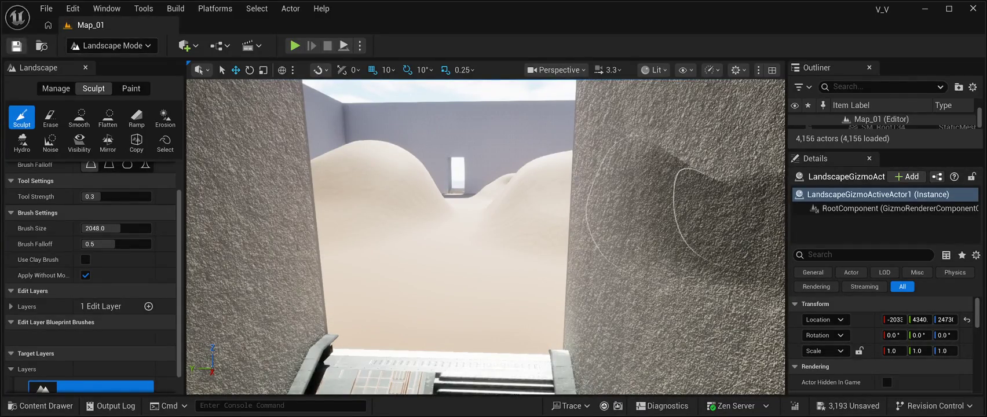
Save the level with Ctrl+S, clearing the 3,193 unsaved changes, and reopen the Content Drawer
{"action": "key", "text": "ctrl+s"}
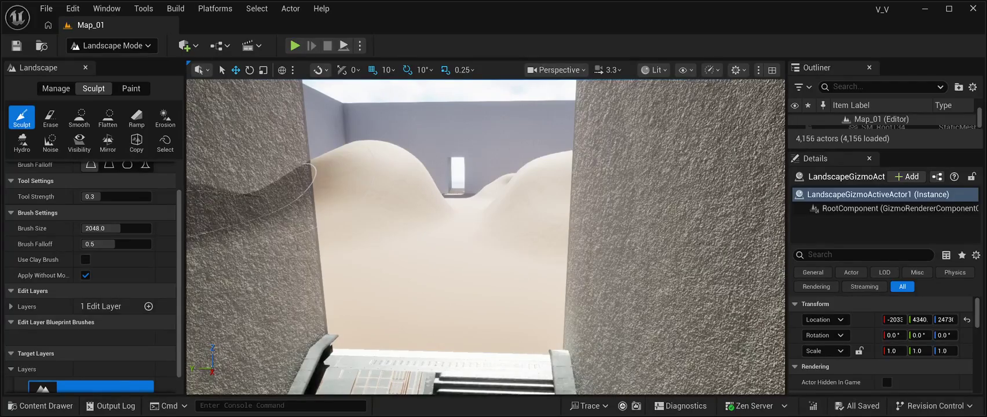
{"action": "left_click", "coordinate": [41, 406]}
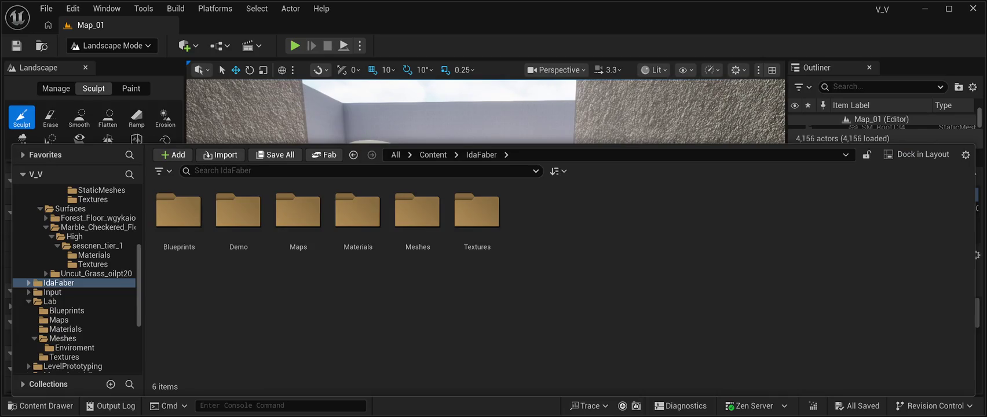
Navigate the Content Drawer into IdaFaber Meshes > Girl to list its 15 character assets
{"action": "key", "text": "ctrl+space"}
{"action": "key", "text": "ctrl+space"}
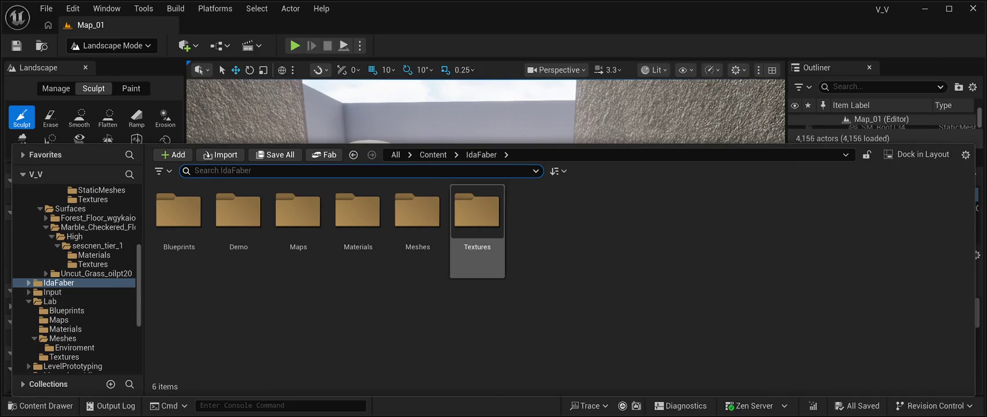
{"action": "double_click", "coordinate": [418, 223]}
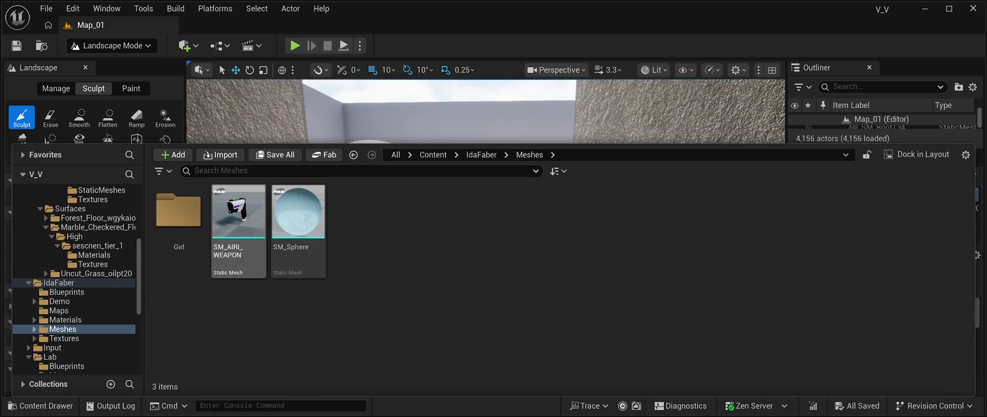
{"action": "double_click", "coordinate": [179, 212]}
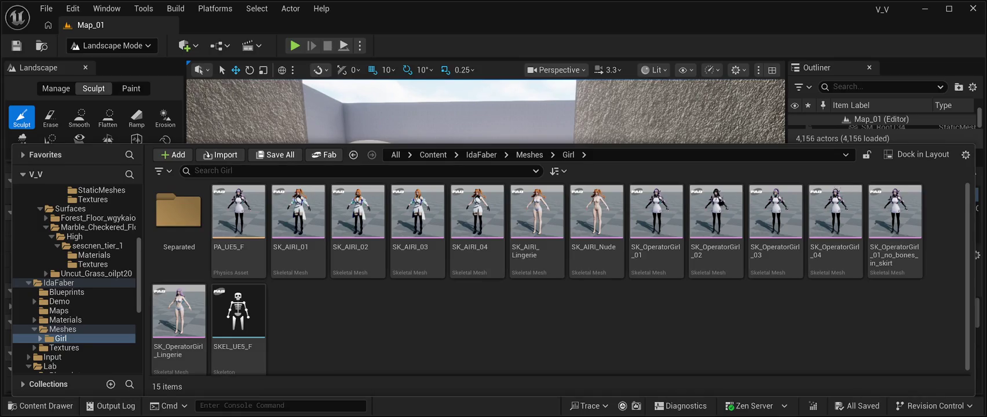
Browse the 120 part assets in Girl/Separated, then go back up to the Girl folder
{"action": "left_click", "coordinate": [178, 212]}
{"action": "double_click", "coordinate": [178, 211]}
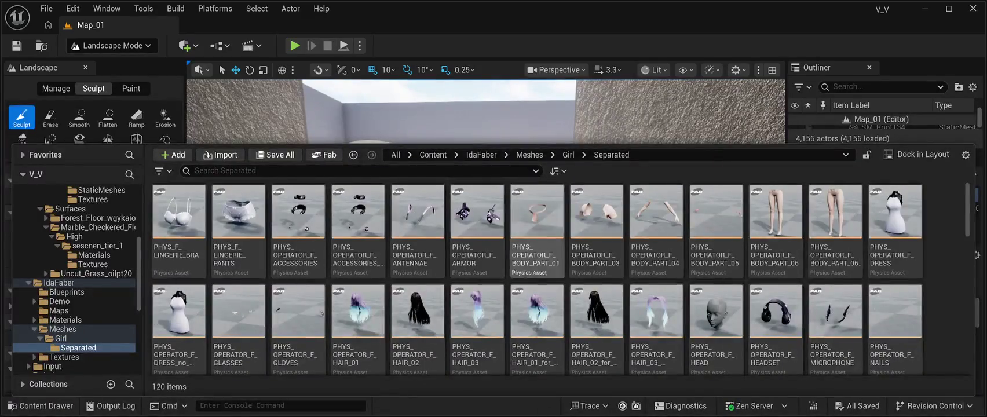
{"action": "scroll", "coordinate": [834, 261], "scroll_direction": "down", "scroll_amount": 3}
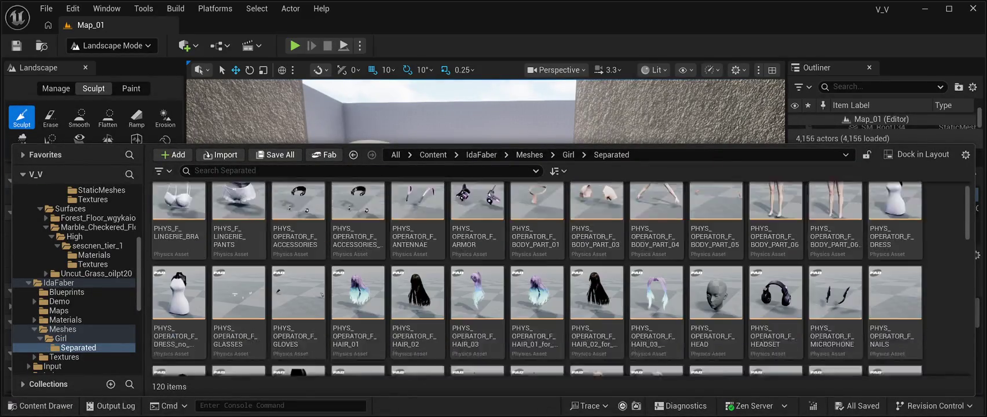
{"action": "scroll", "coordinate": [834, 261], "scroll_direction": "down", "scroll_amount": 5}
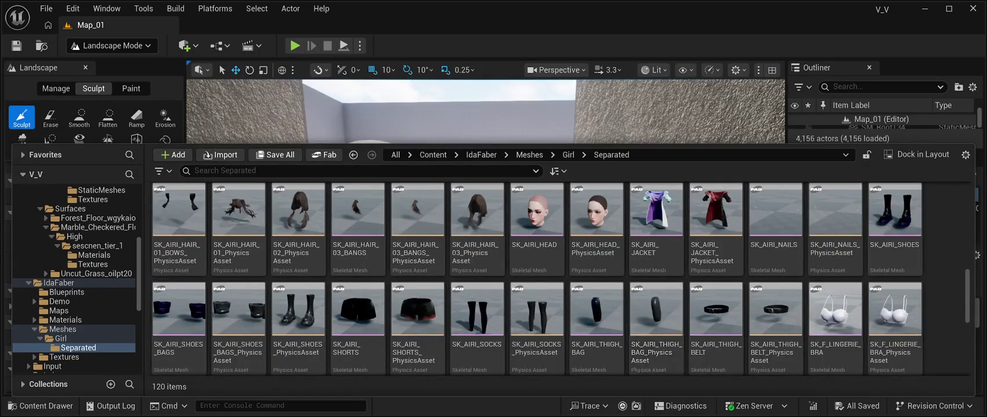
{"action": "scroll", "coordinate": [657, 313], "scroll_direction": "down", "scroll_amount": 1}
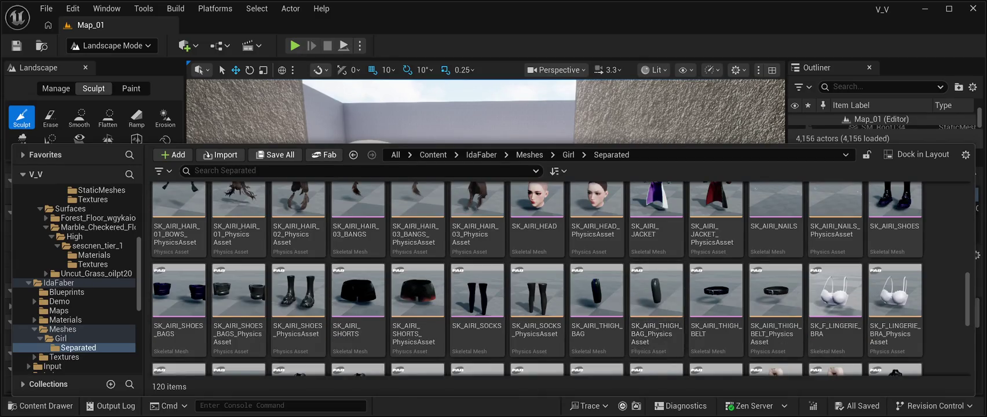
{"action": "scroll", "coordinate": [716, 324], "scroll_direction": "up", "scroll_amount": 1}
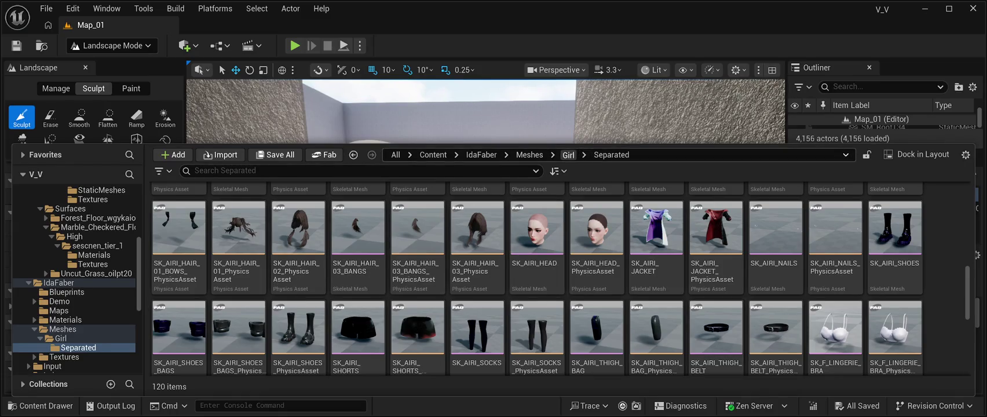
{"action": "left_click", "coordinate": [569, 155]}
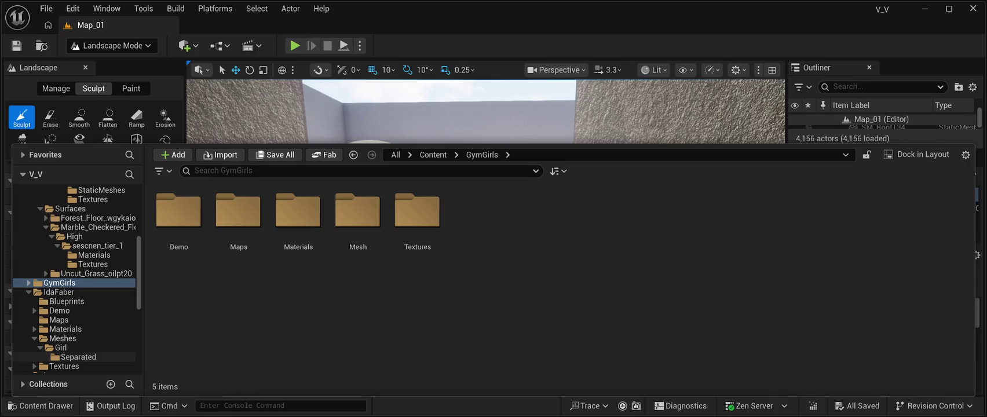
Open the GymGirls Mesh folder from the Content Drawer
{"action": "scroll", "coordinate": [75, 278], "scroll_direction": "down", "scroll_amount": 2}
{"action": "scroll", "coordinate": [75, 279], "scroll_direction": "up", "scroll_amount": 2}
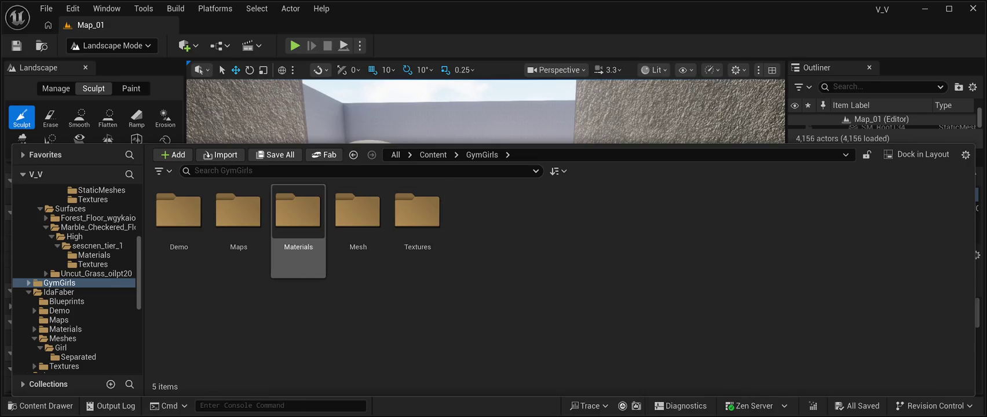
{"action": "double_click", "coordinate": [358, 211]}
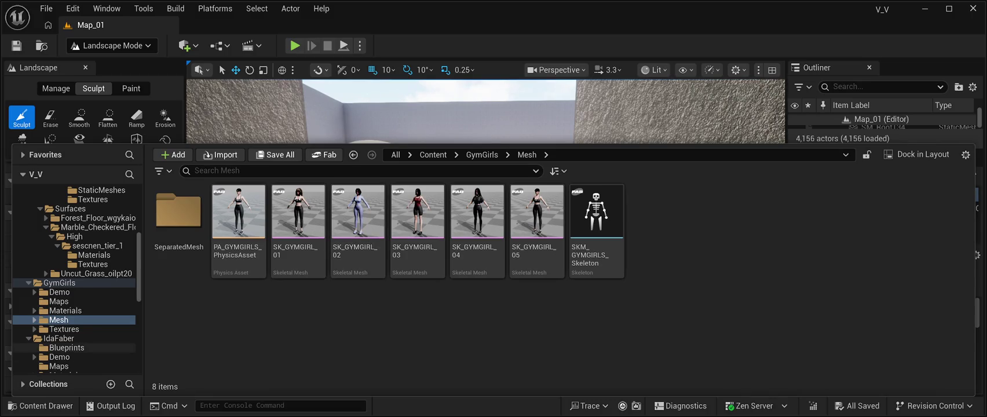
Browse the SeparatedMesh parts, then return to GymGirls Mesh and select SK_GYMGIRL_02
{"action": "left_click", "coordinate": [179, 220]}
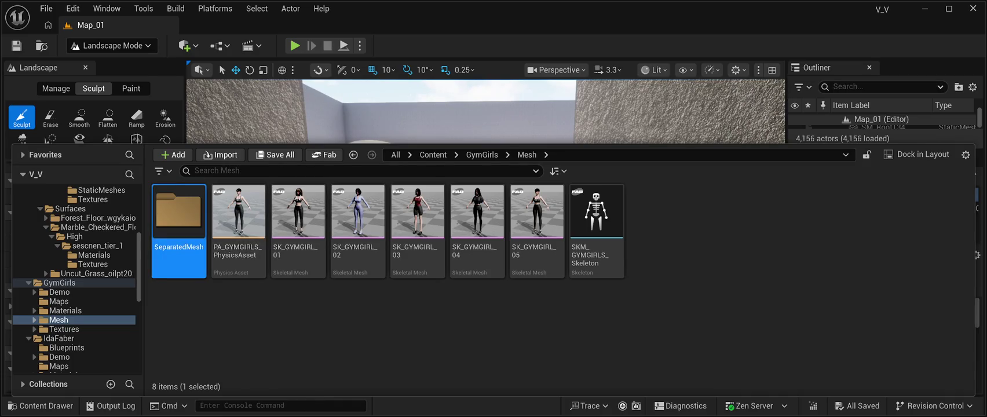
{"action": "double_click", "coordinate": [179, 220]}
{"action": "scroll", "coordinate": [596, 232], "scroll_direction": "down", "scroll_amount": 3}
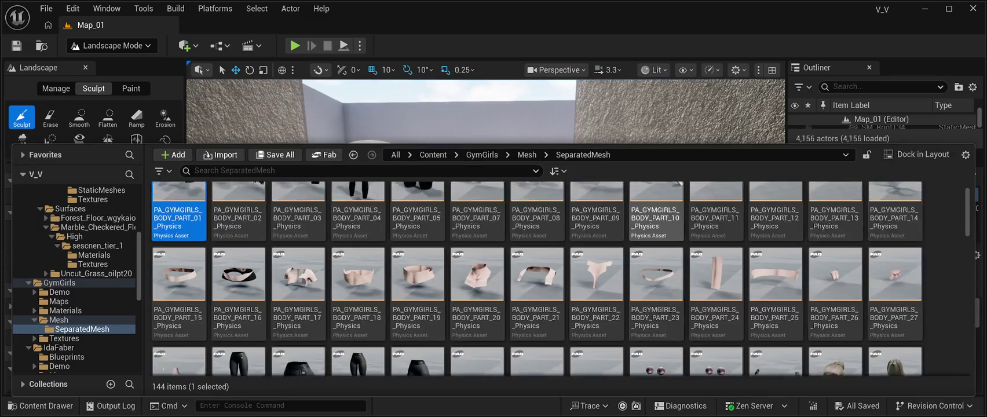
{"action": "scroll", "coordinate": [834, 273], "scroll_direction": "down", "scroll_amount": 3}
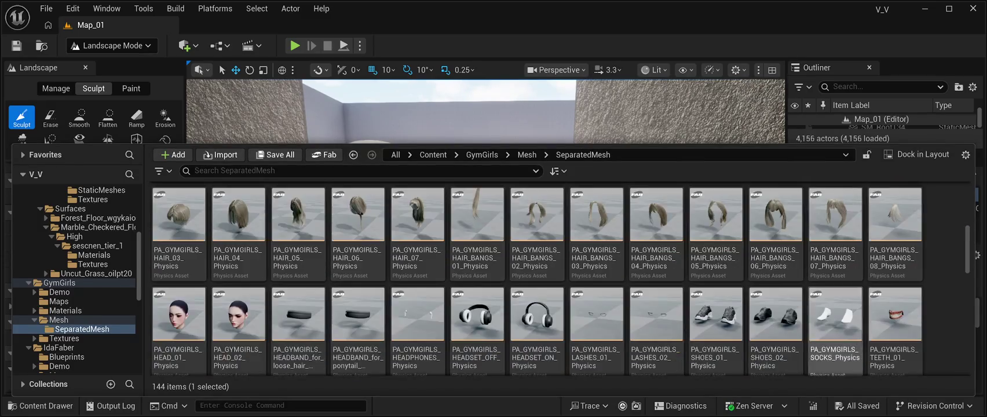
{"action": "scroll", "coordinate": [775, 290], "scroll_direction": "down", "scroll_amount": 2}
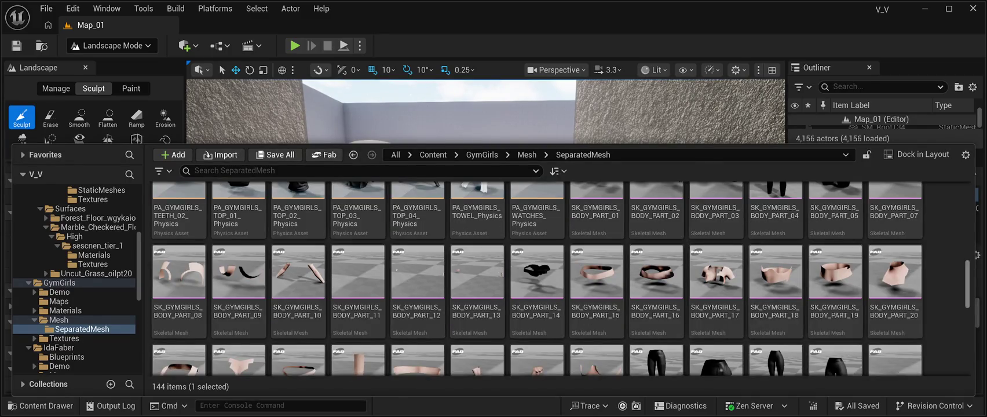
{"action": "scroll", "coordinate": [561, 278], "scroll_direction": "down", "scroll_amount": 5}
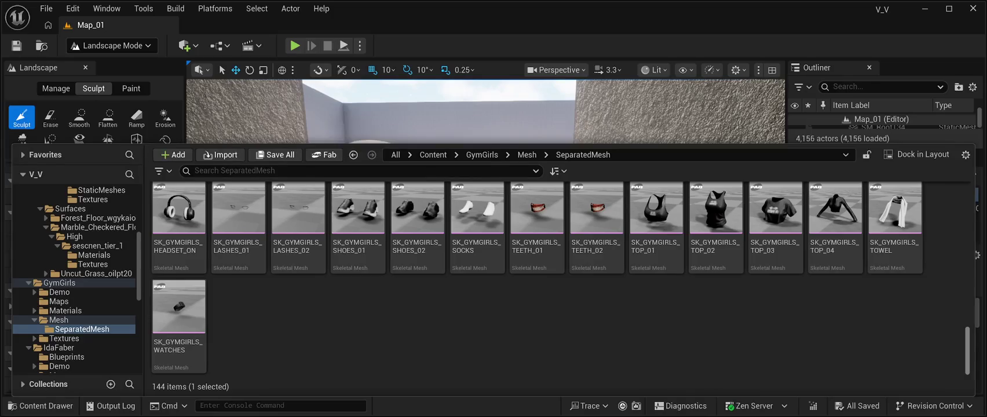
{"action": "scroll", "coordinate": [559, 278], "scroll_direction": "up", "scroll_amount": 10}
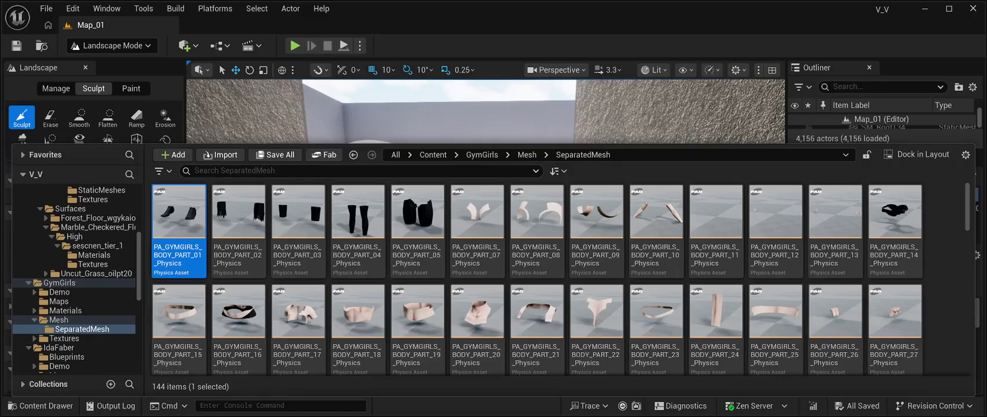
{"action": "left_click", "coordinate": [59, 319]}
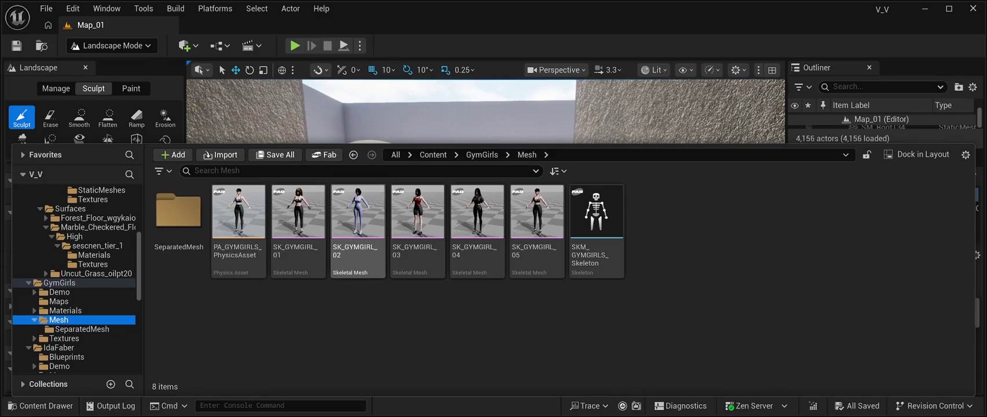
{"action": "left_click", "coordinate": [358, 220]}
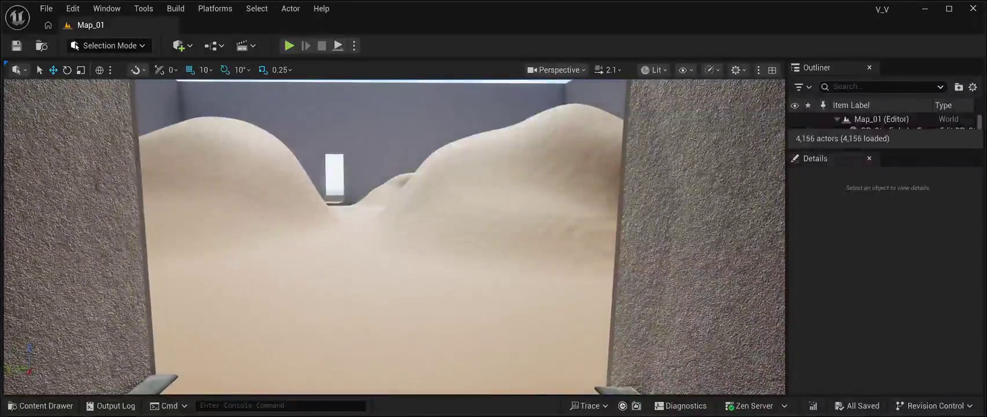
Select SK_AIRI_01 in the IdaFaber Meshes/Girl folder, then hide and reopen the Content Drawer
{"action": "key", "text": "ctrl+space"}
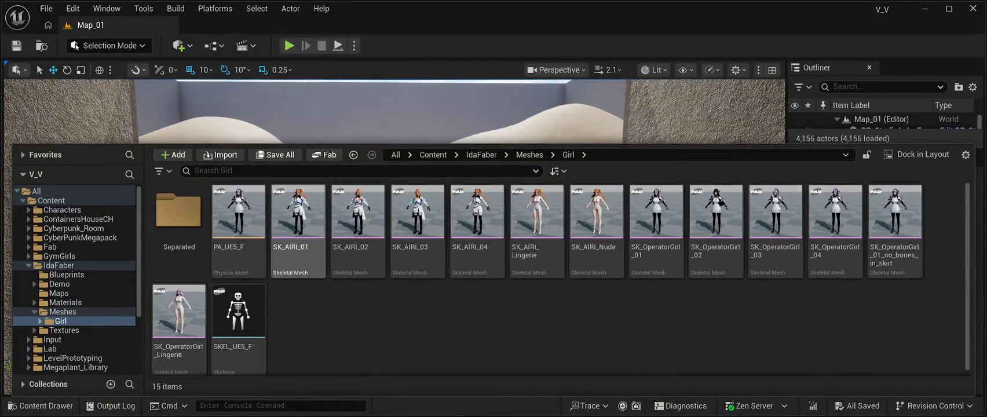
{"action": "left_click", "coordinate": [298, 220]}
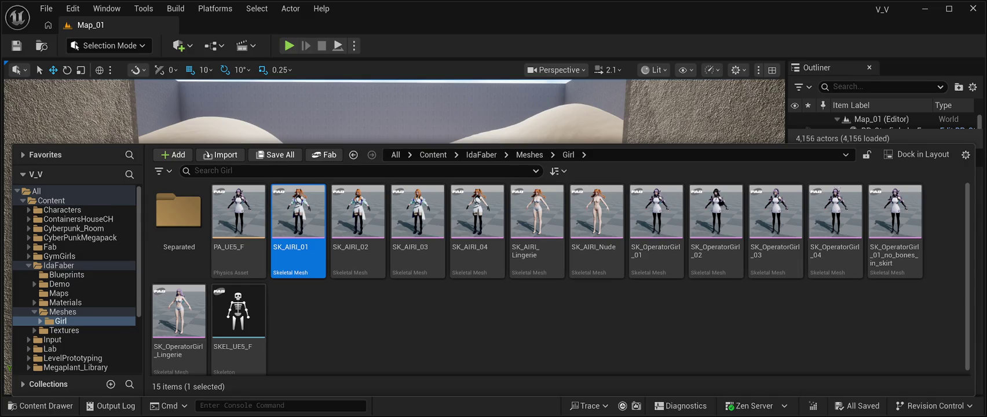
{"action": "key", "text": "ctrl+space"}
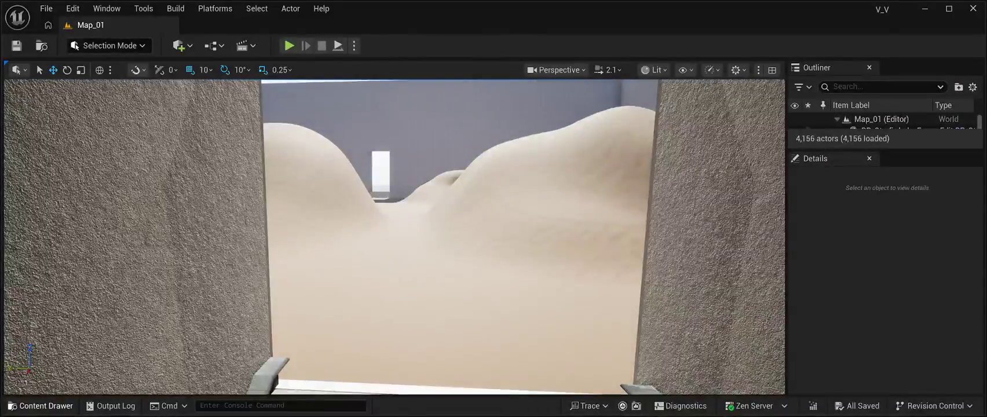
{"action": "key", "text": "ctrl+space"}
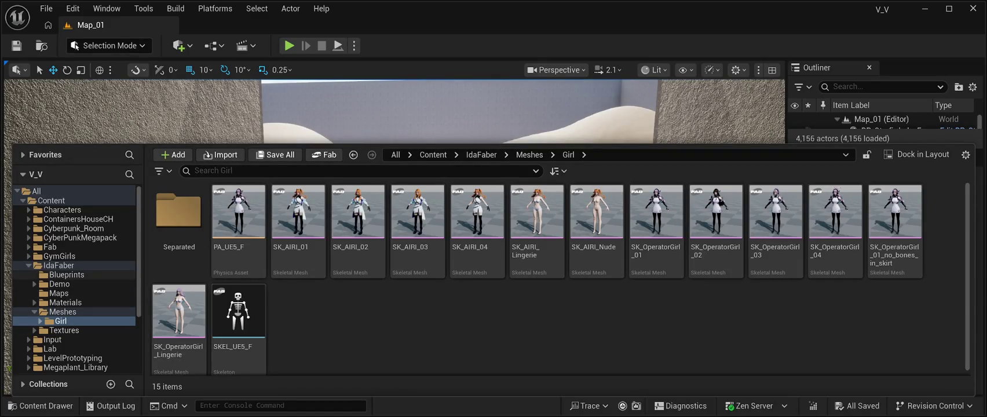
Drag the BP_Pawn blueprint from IdaFaber/Blueprints onto the sand floor
{"action": "left_click", "coordinate": [67, 274]}
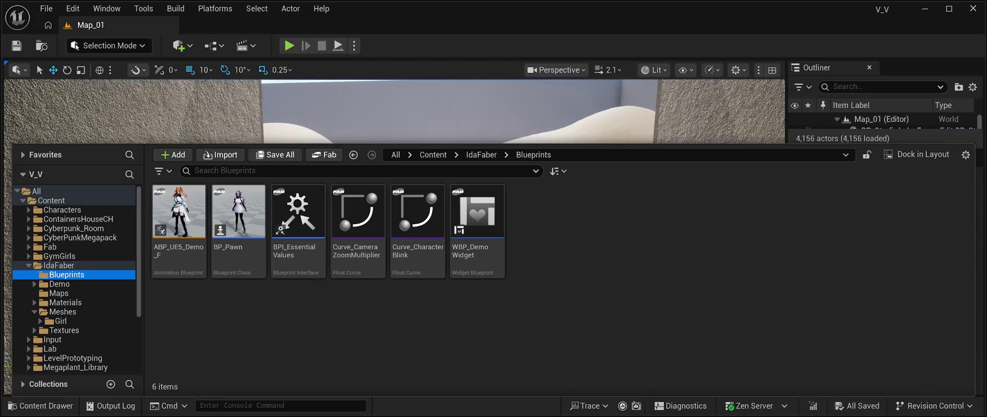
{"action": "left_click", "coordinate": [238, 220]}
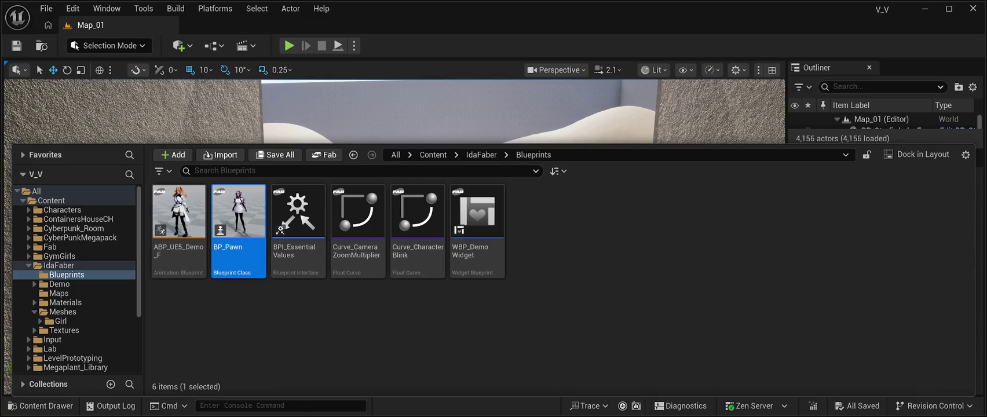
{"action": "mouse_move", "coordinate": [238, 220]}
{"action": "left_mouse_down"}
{"action": "mouse_move", "coordinate": [301, 133]}
{"action": "mouse_move", "coordinate": [385, 101]}
{"action": "mouse_move", "coordinate": [403, 293]}
{"action": "mouse_move", "coordinate": [417, 336]}
{"action": "mouse_move", "coordinate": [443, 362]}
{"action": "left_mouse_up"}
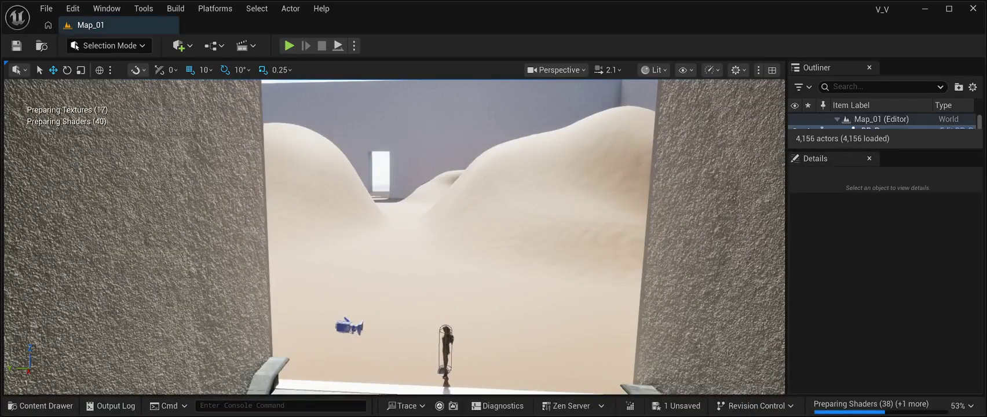
{"action": "left_click", "coordinate": [406, 261]}
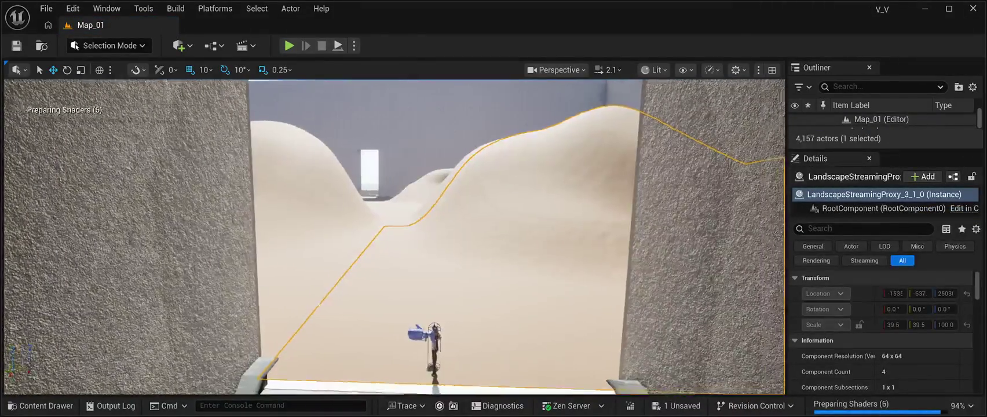
{"action": "scroll", "coordinate": [394, 238], "scroll_direction": "up", "scroll_amount": 3}
{"action": "scroll", "coordinate": [394, 238], "scroll_direction": "up", "scroll_amount": 5}
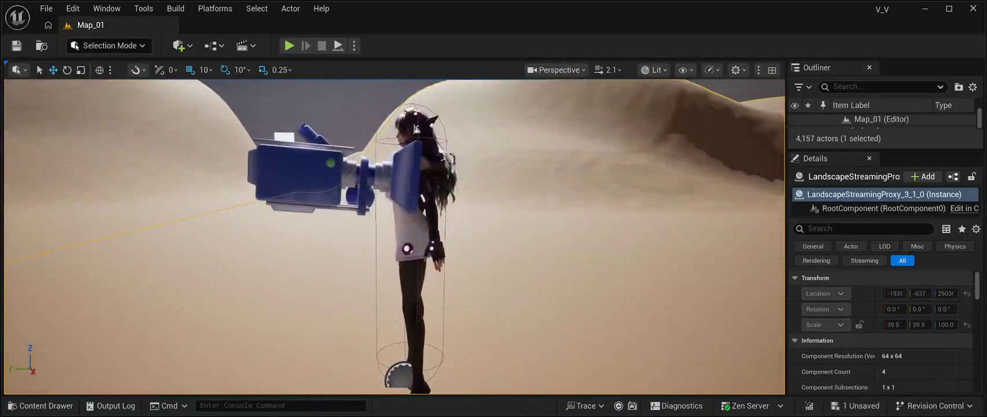
{"action": "scroll", "coordinate": [394, 238], "scroll_direction": "down", "scroll_amount": 4}
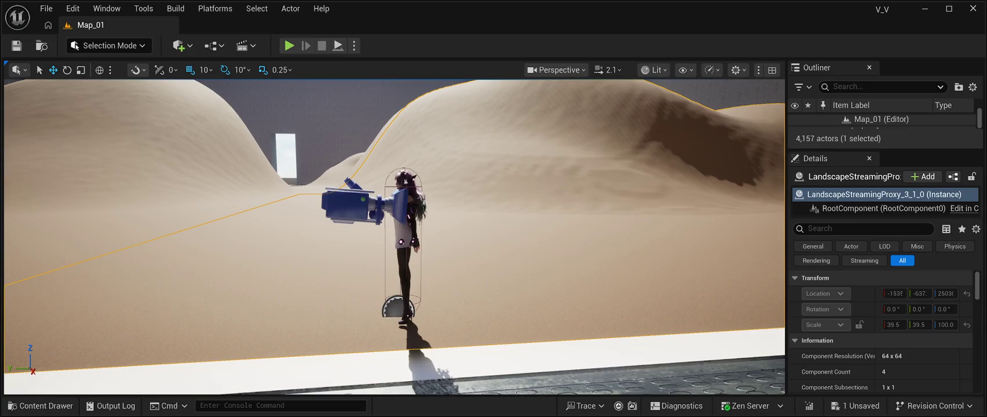
Frame the BP_Pawn girl and rotate her about 90° around Z, viewing from a low side angle
{"action": "left_click", "coordinate": [403, 243]}
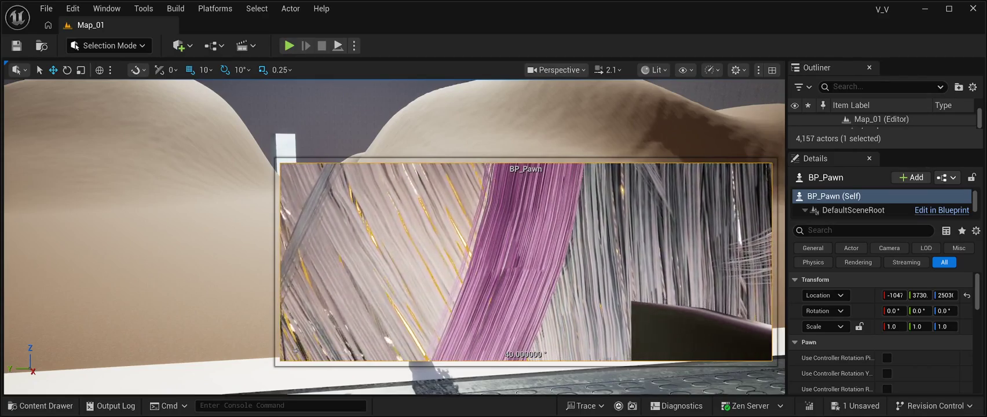
{"action": "left_click", "coordinate": [174, 232]}
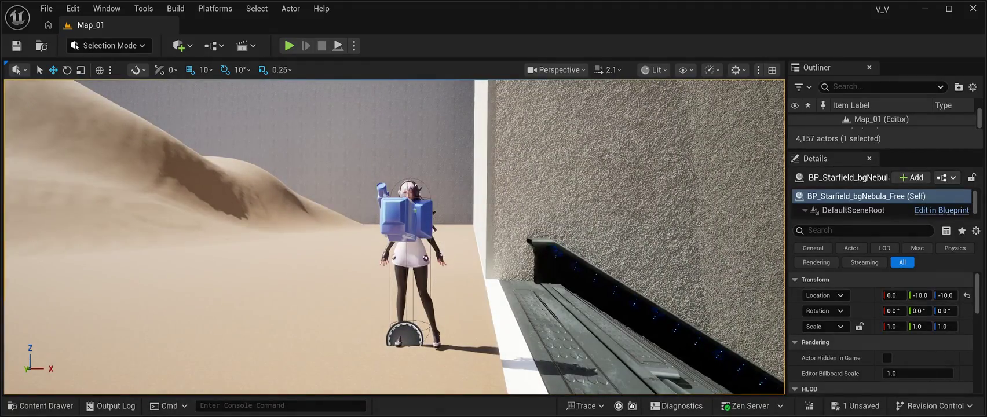
{"action": "left_click", "coordinate": [409, 260]}
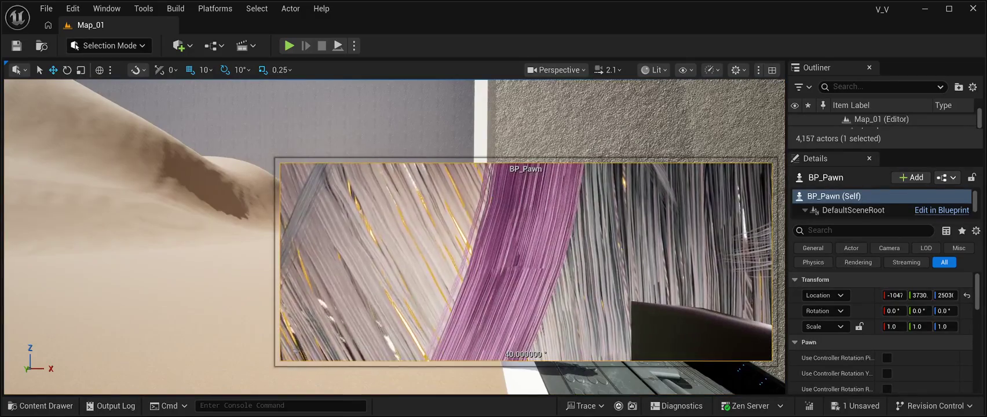
{"action": "key", "text": "f"}
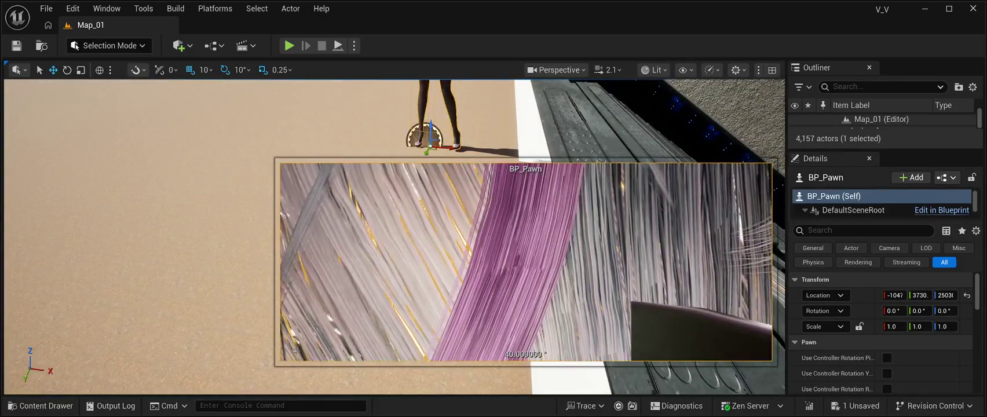
{"action": "key", "text": "e"}
{"action": "mouse_move", "coordinate": [440, 154]}
{"action": "left_mouse_down"}
{"action": "mouse_move", "coordinate": [504, 156]}
{"action": "mouse_move", "coordinate": [493, 157]}
{"action": "left_mouse_up"}
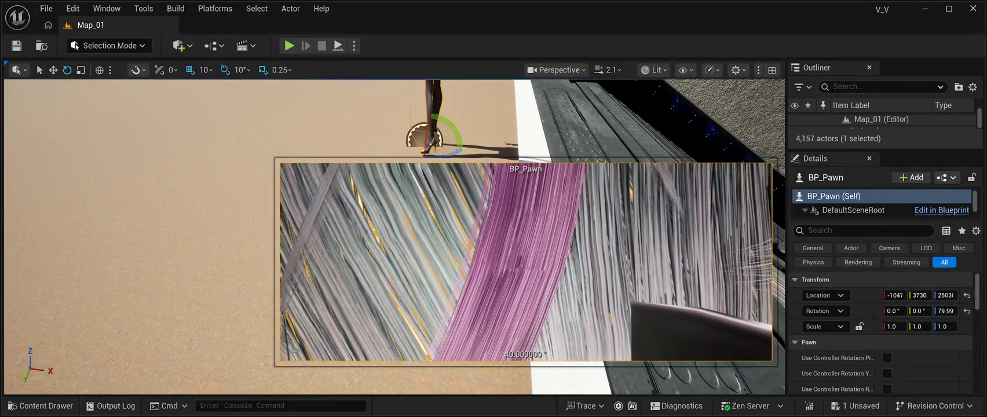
{"action": "left_click", "coordinate": [638, 115]}
{"action": "left_click_drag", "start_coordinate": [638, 116], "coordinate": [539, 186]}
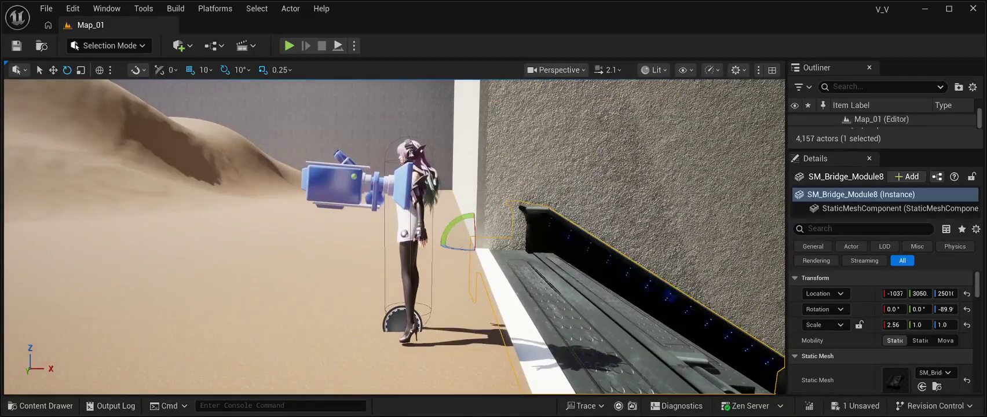
{"action": "key", "text": "w"}
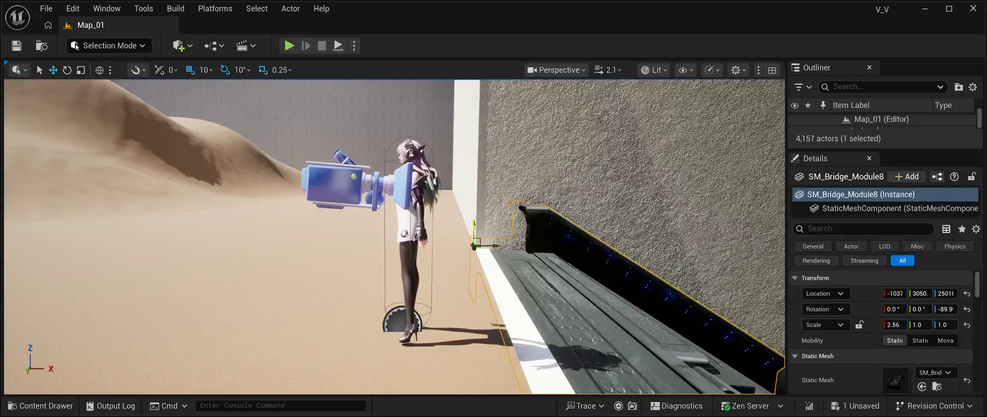
{"action": "mouse_move", "coordinate": [394, 238]}
{"action": "left_mouse_down"}
{"action": "mouse_move", "coordinate": [359, 197]}
{"action": "mouse_move", "coordinate": [286, 194]}
{"action": "mouse_move", "coordinate": [286, 171]}
{"action": "left_mouse_up"}
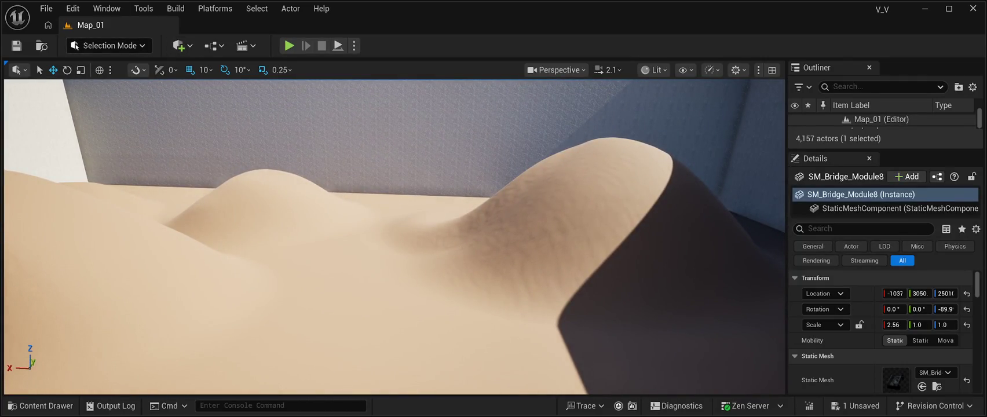
In Landscape Mode, sculpt extra rounded mounds into the foreground dunes along the far wall
{"action": "key", "text": "shift+2"}
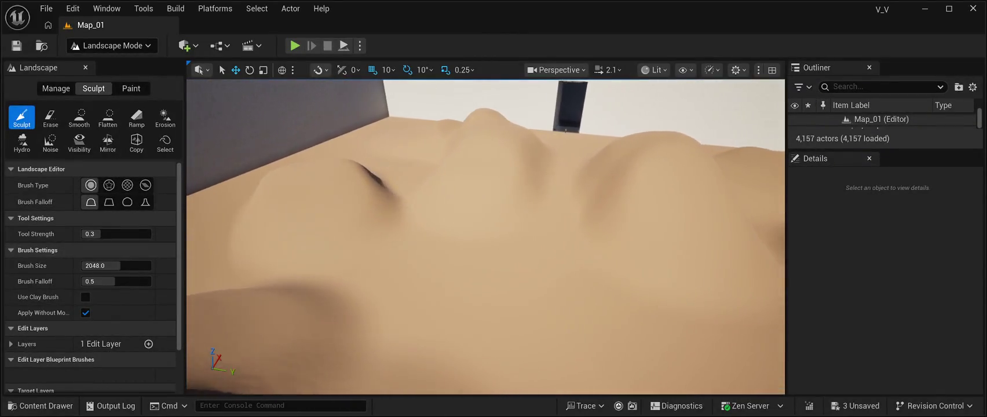
{"action": "left_click_drag", "start_coordinate": [423, 305], "coordinate": [392, 297]}
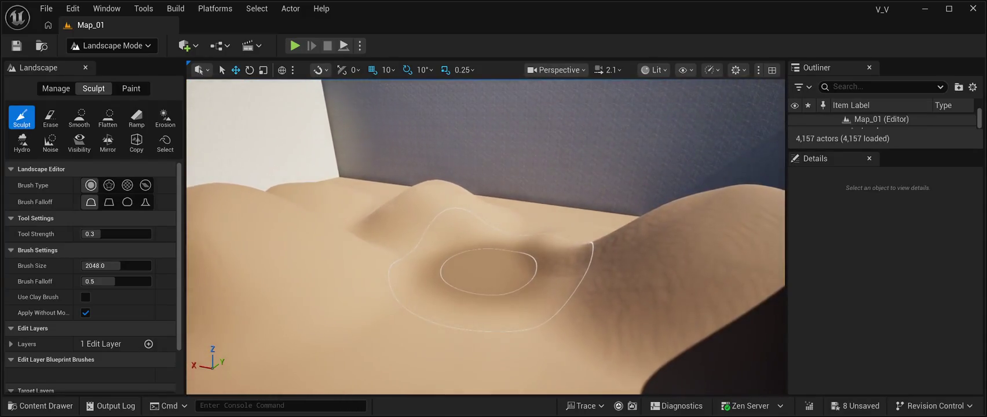
{"action": "left_click_drag", "start_coordinate": [463, 275], "coordinate": [474, 282]}
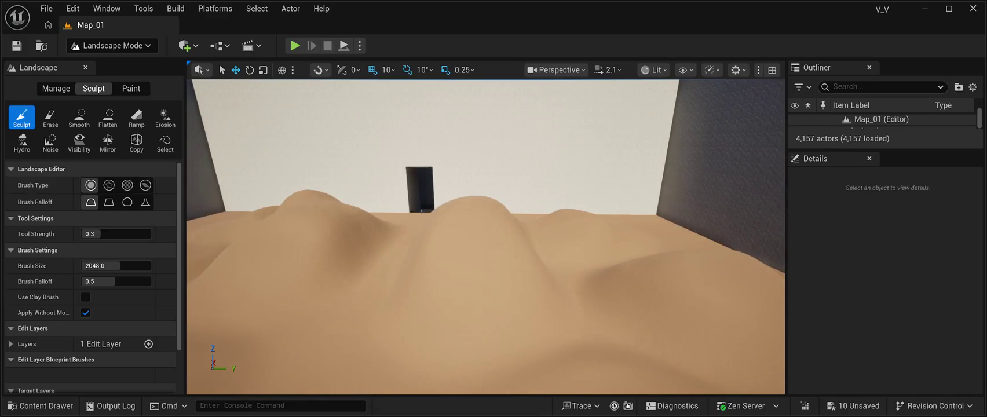
{"action": "left_click", "coordinate": [108, 116]}
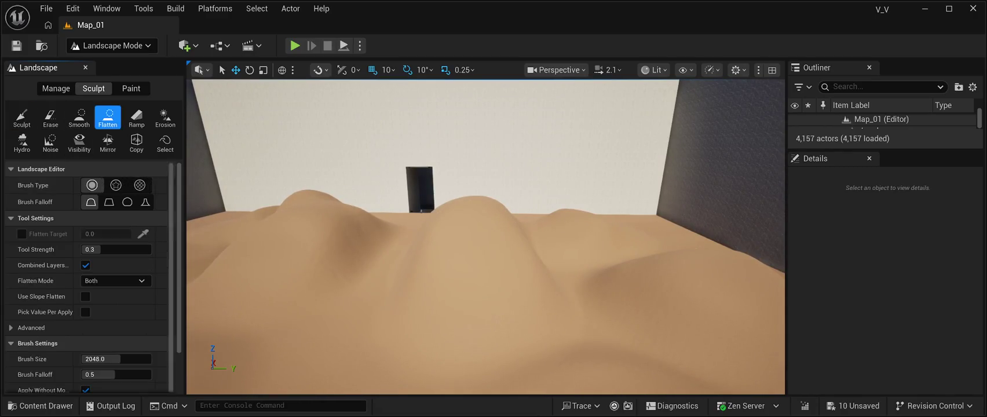
Undo a trial flattening of the central dune and switch the landscape panel to Manage
{"action": "left_click_drag", "start_coordinate": [530, 270], "coordinate": [486, 226]}
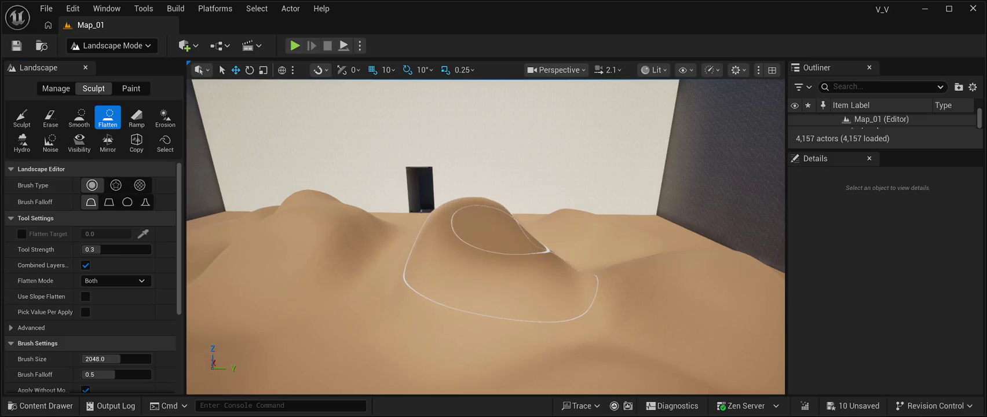
{"action": "key", "text": "ctrl+z"}
{"action": "left_click_drag", "start_coordinate": [566, 276], "coordinate": [394, 281]}
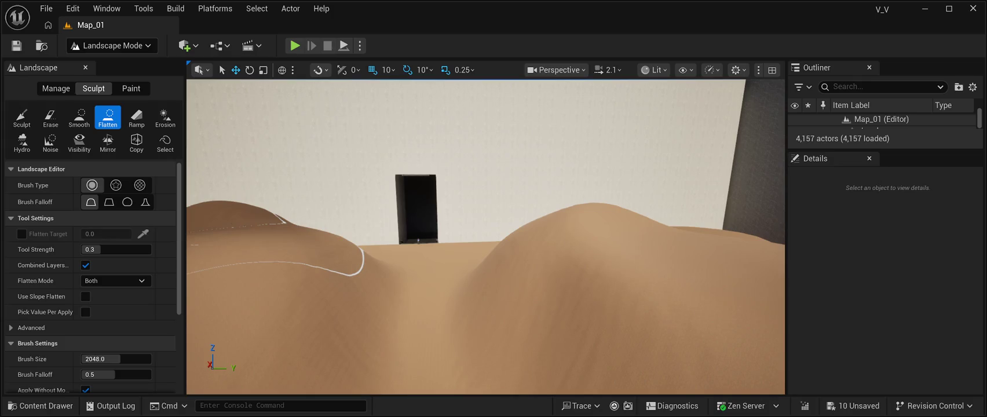
{"action": "left_click", "coordinate": [56, 88]}
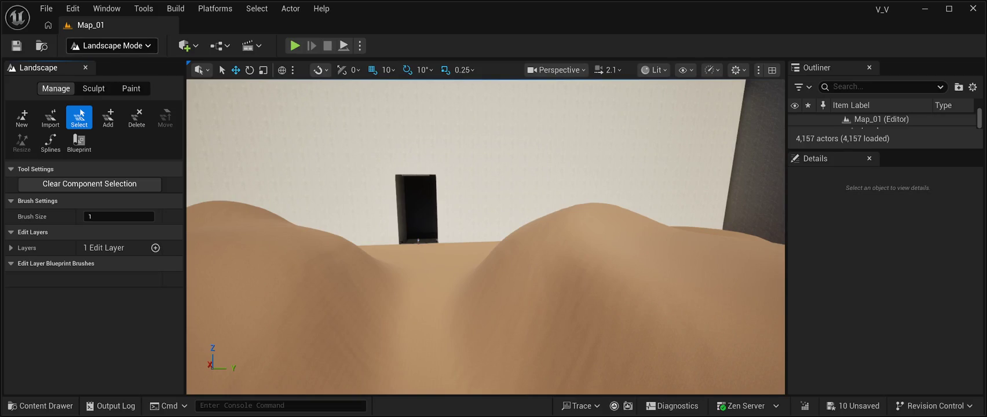
Fly the camera through the doorway, return to Selection Mode and open the Content Drawer at IdaFaber Blueprints
{"action": "key", "text": "w"}
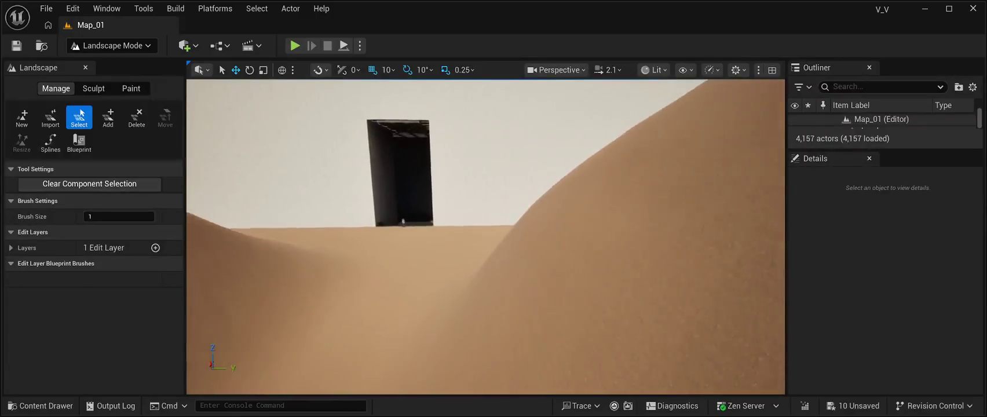
{"action": "key", "text": "w"}
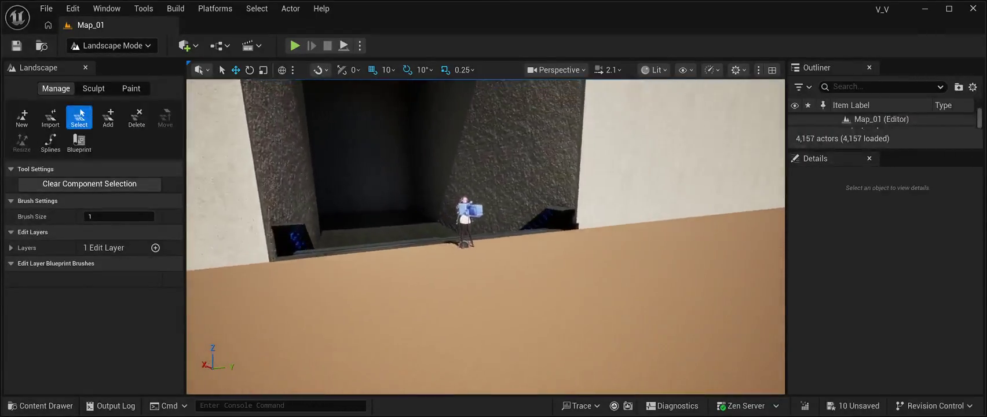
{"action": "key", "text": "d"}
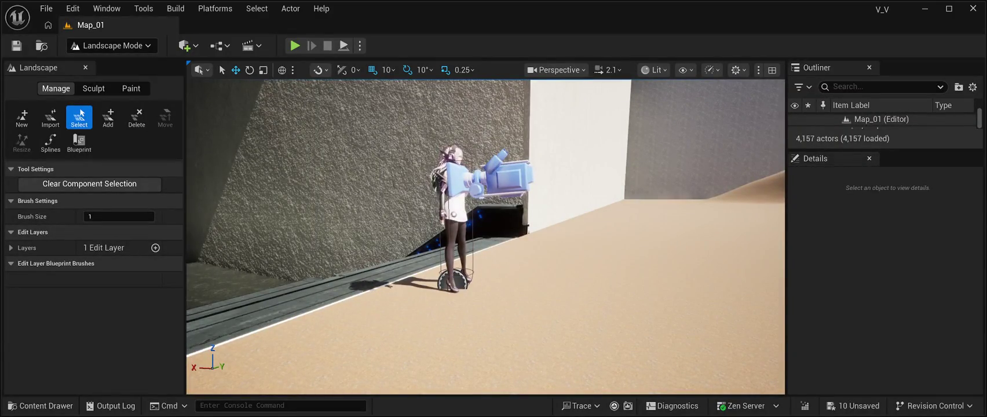
{"action": "key", "text": "shift+1"}
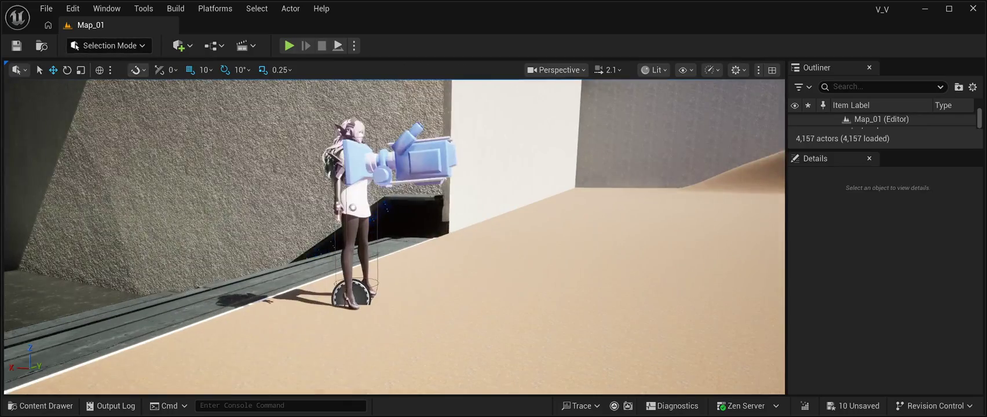
{"action": "key", "text": "ctrl+space"}
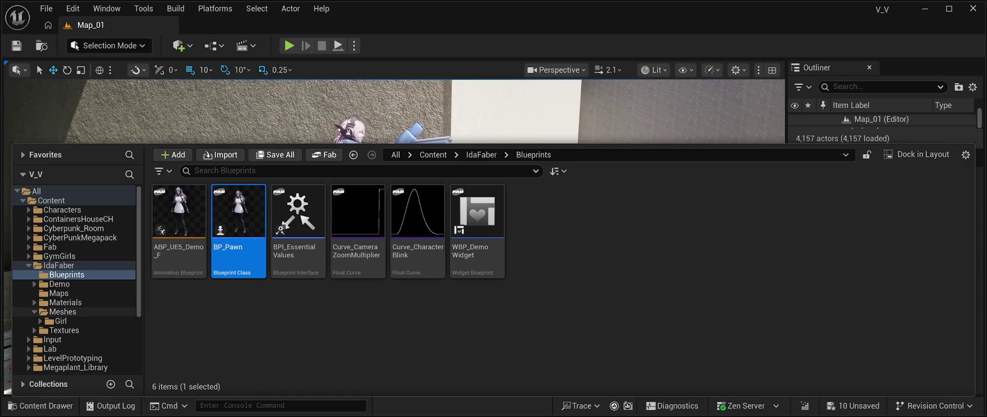
Look through the IdaFaber Meshes and Materials folders, then open the Girl meshes folder
{"action": "left_click", "coordinate": [40, 321]}
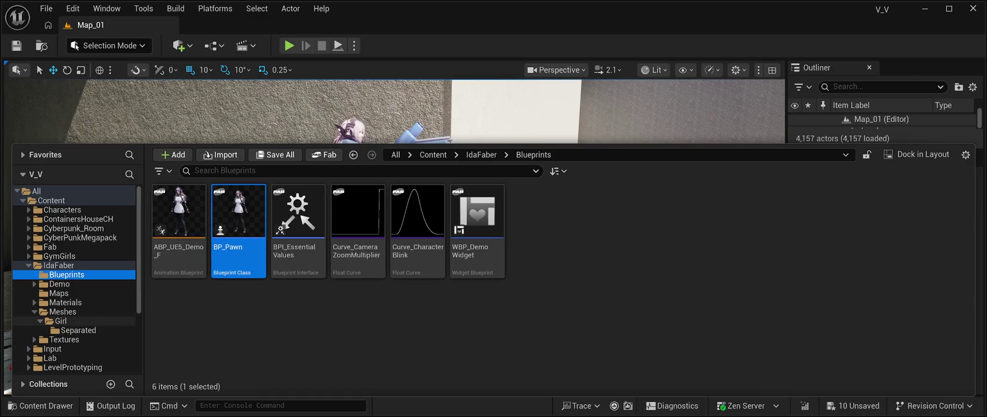
{"action": "scroll", "coordinate": [70, 315], "scroll_direction": "down", "scroll_amount": 2}
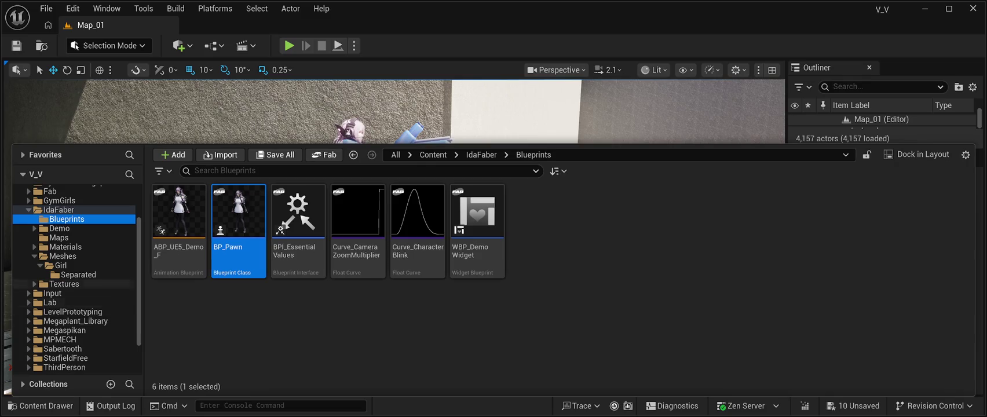
{"action": "left_click", "coordinate": [62, 256]}
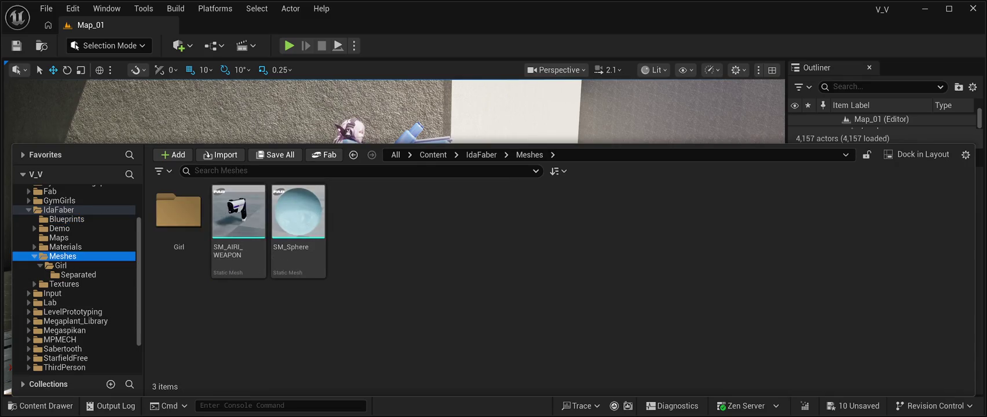
{"action": "left_click", "coordinate": [65, 247]}
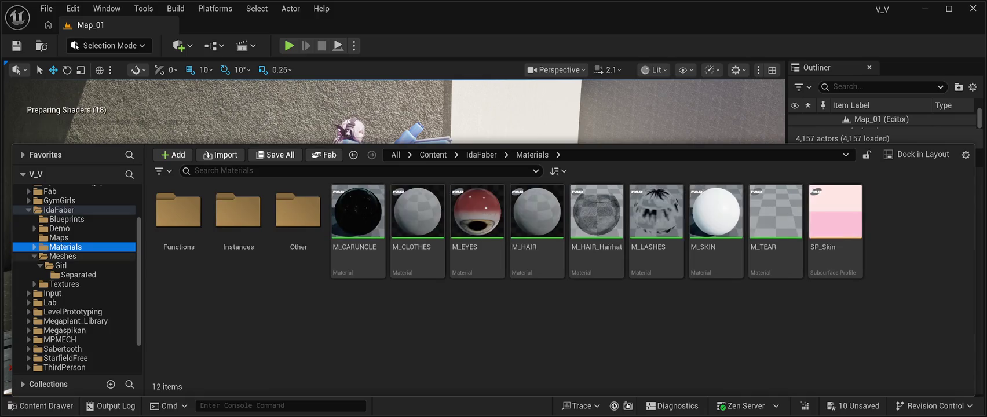
{"action": "left_click", "coordinate": [62, 256]}
{"action": "double_click", "coordinate": [179, 226]}
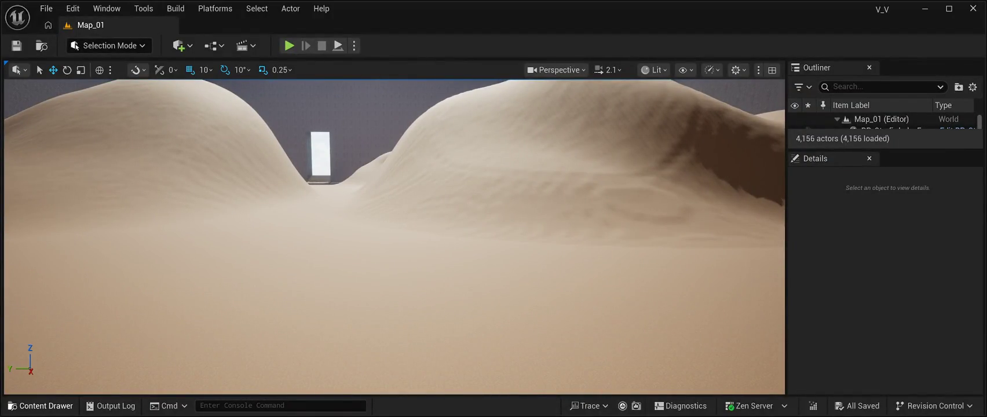
Add the BP_Pawn blueprint to the sand with Ctrl+V and focus the view on it
{"action": "key", "text": "ctrl+space"}
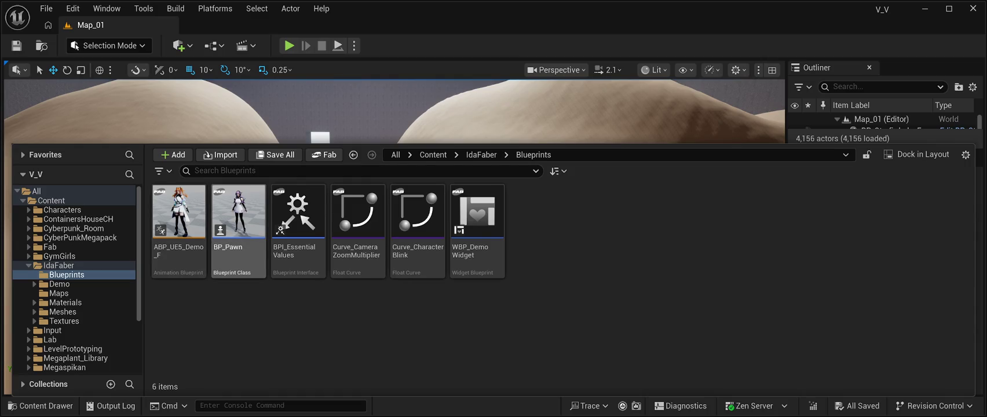
{"action": "left_click", "coordinate": [238, 220]}
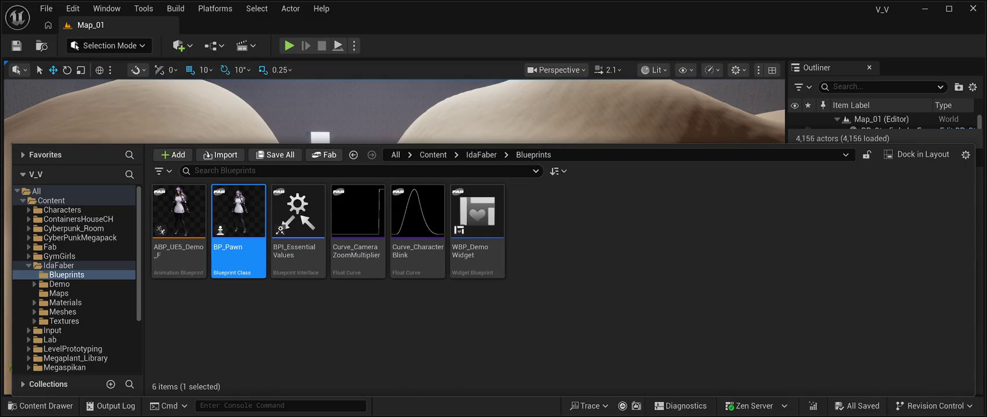
{"action": "key", "text": "ctrl+space"}
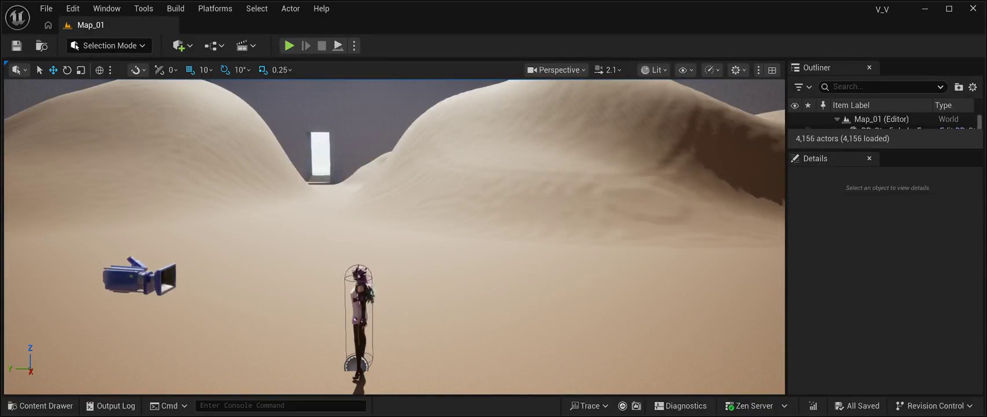
{"action": "key", "text": "ctrl+v"}
{"action": "key", "text": "f"}
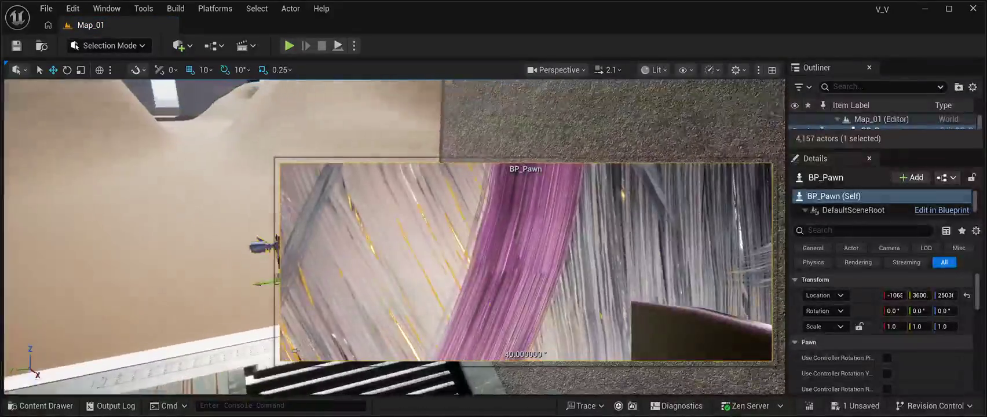
Rotate BP_Pawn 20° on Z and lower it onto the dune
{"action": "key", "text": "e"}
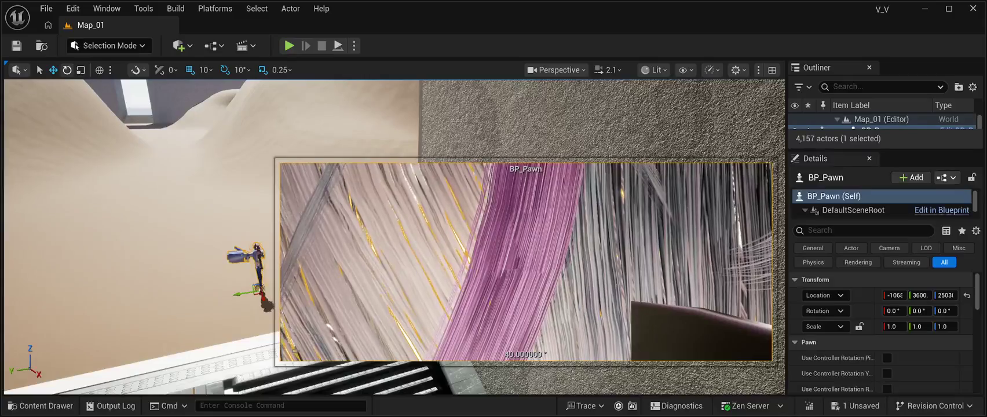
{"action": "mouse_move", "coordinate": [237, 301]}
{"action": "left_mouse_down"}
{"action": "mouse_move", "coordinate": [263, 303]}
{"action": "mouse_move", "coordinate": [231, 310]}
{"action": "mouse_move", "coordinate": [208, 293]}
{"action": "left_mouse_up"}
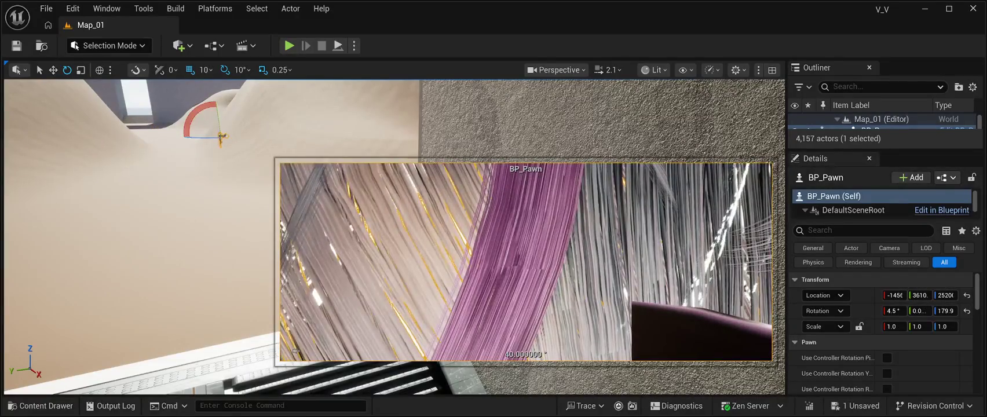
{"action": "key", "text": "w"}
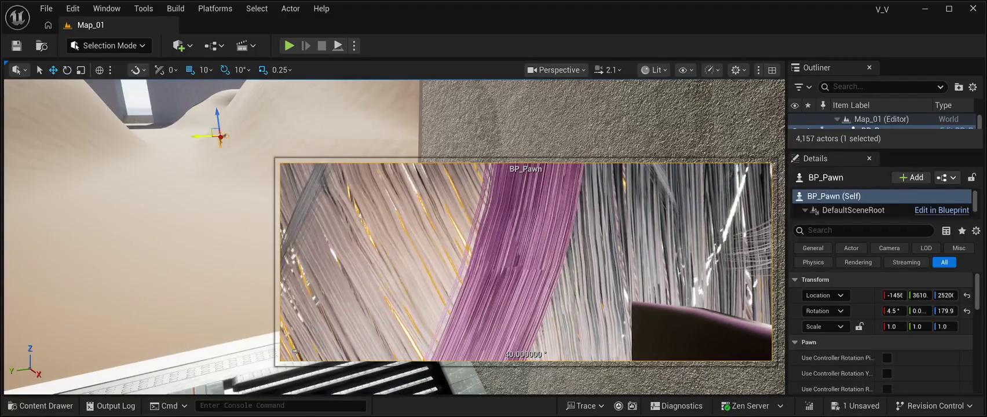
{"action": "key", "text": "Down"}
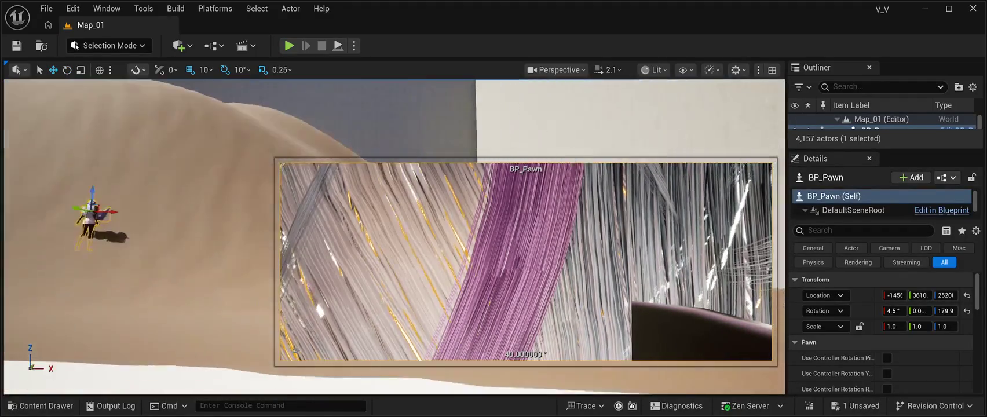
{"action": "key", "text": "End"}
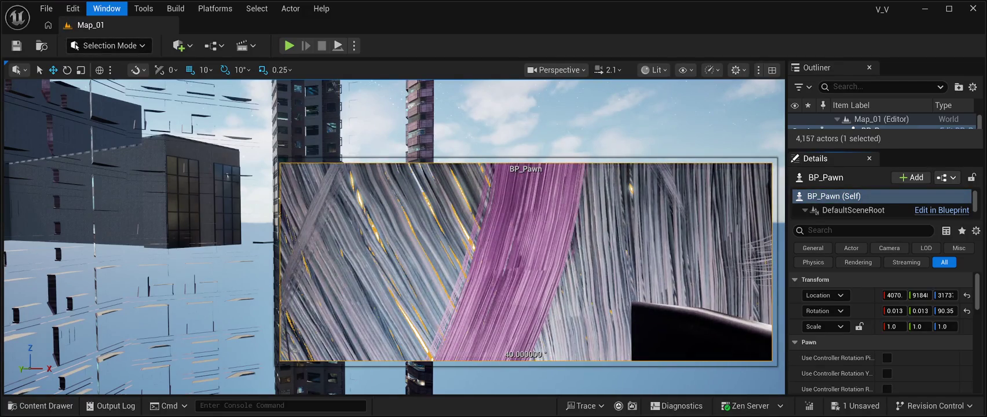
Delete the BP_Pawn actor from the level
{"action": "left_click", "coordinate": [834, 196]}
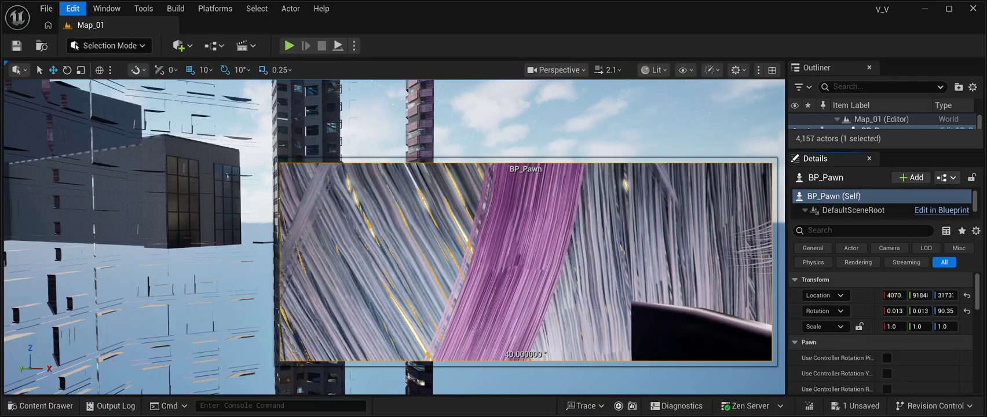
{"action": "key", "text": "Delete"}
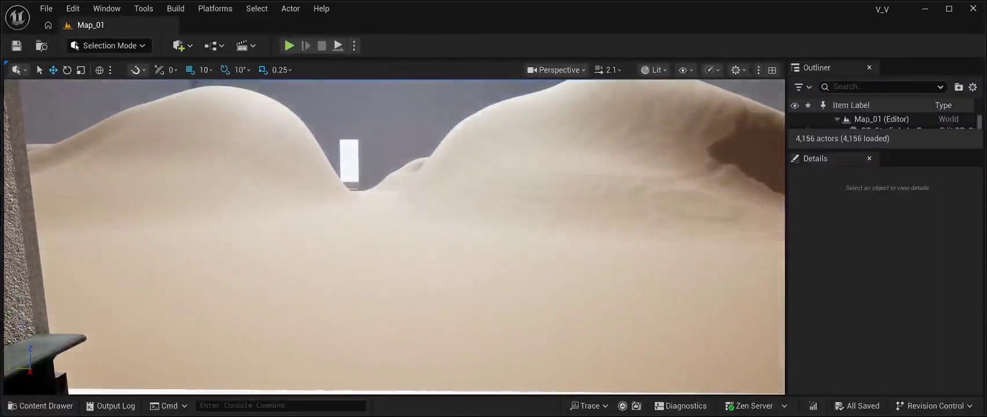
{"action": "left_click", "coordinate": [40, 406]}
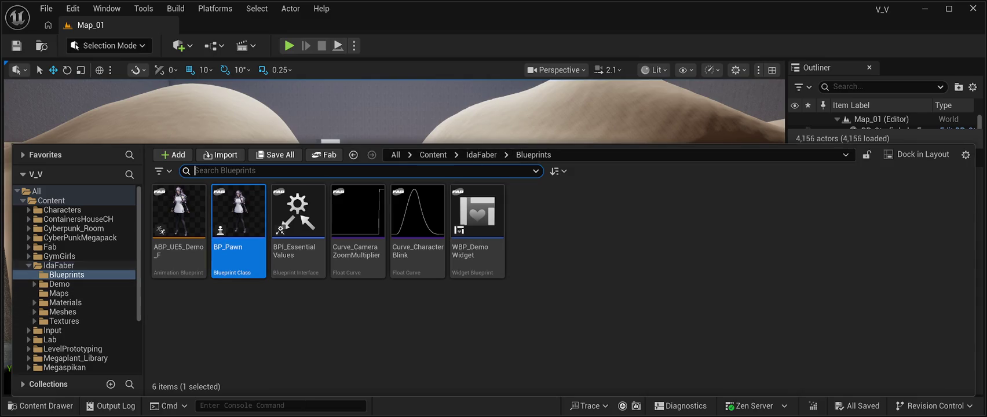
Browse to IdaFaber > Meshes > Girl and drag SK_OperatorGirl_02 onto the sand
{"action": "left_click", "coordinate": [59, 265]}
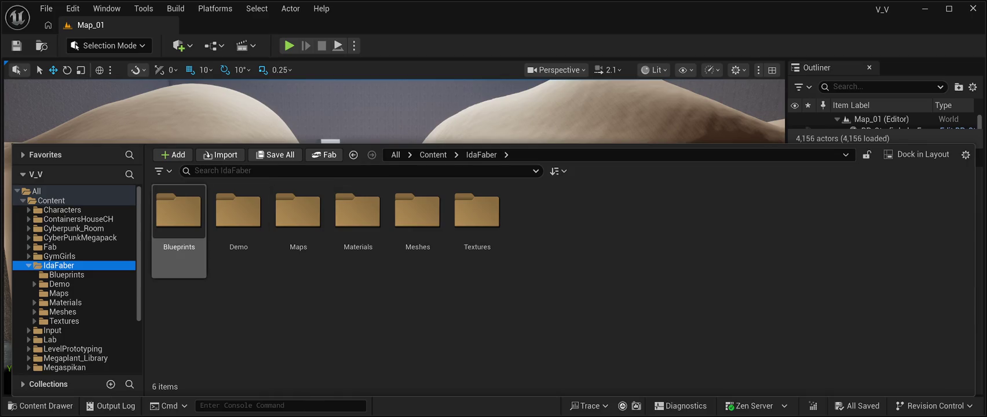
{"action": "double_click", "coordinate": [178, 211]}
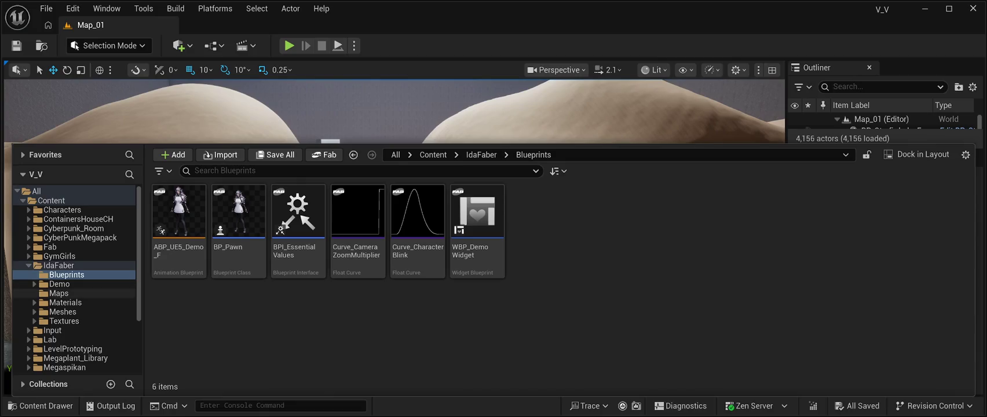
{"action": "left_click", "coordinate": [59, 293]}
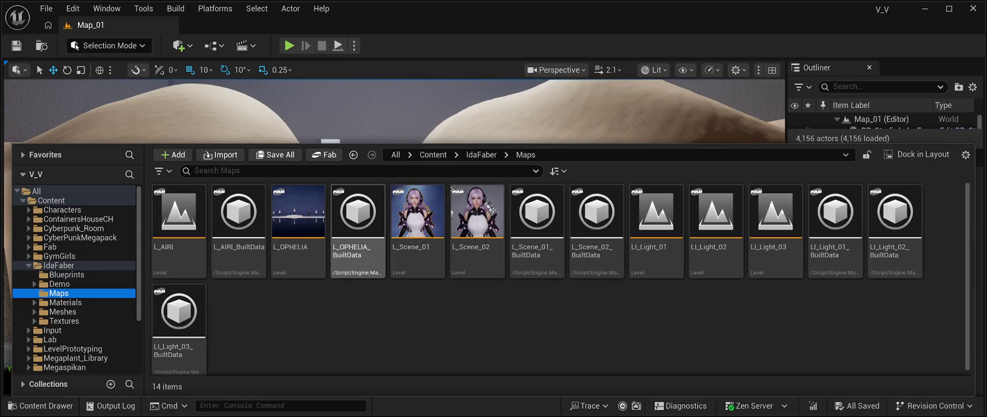
{"action": "left_click", "coordinate": [58, 302]}
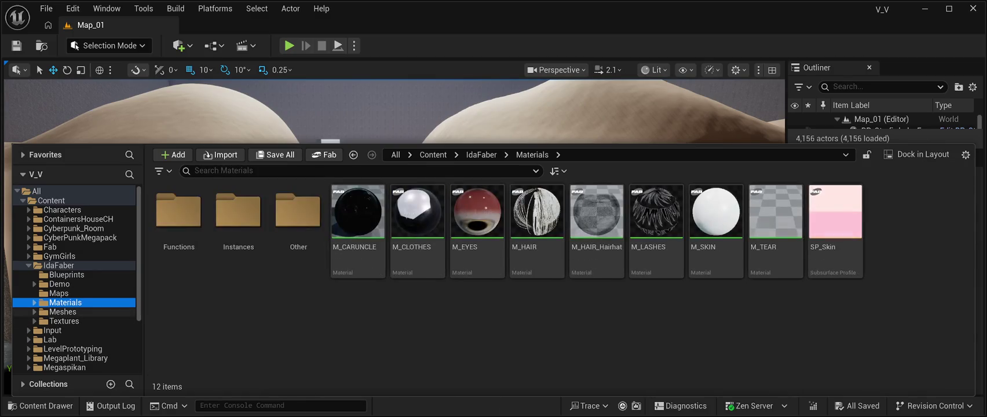
{"action": "left_click", "coordinate": [63, 311]}
{"action": "left_click", "coordinate": [178, 212]}
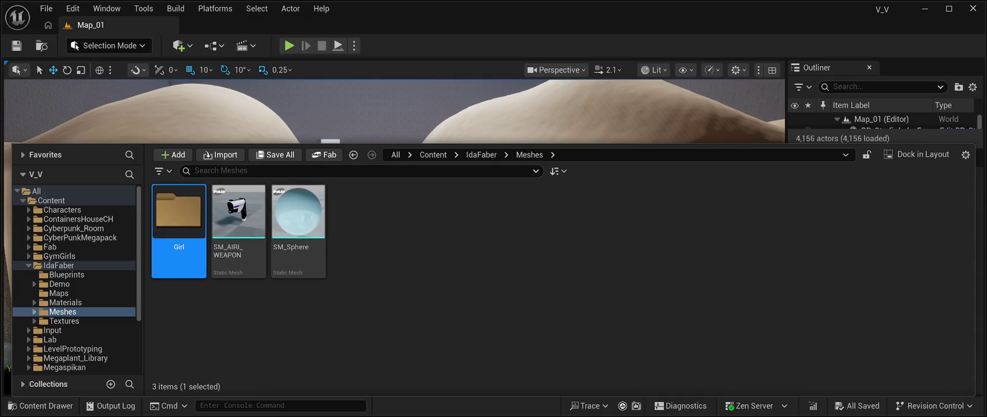
{"action": "double_click", "coordinate": [179, 212]}
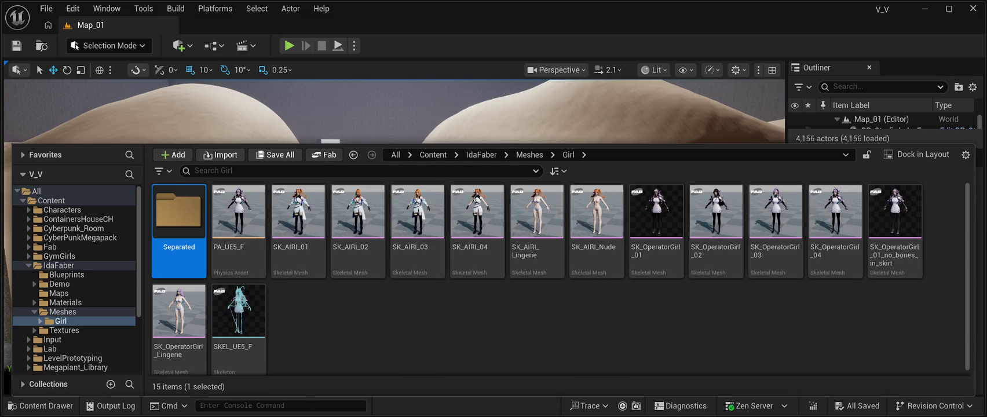
{"action": "left_click", "coordinate": [716, 221]}
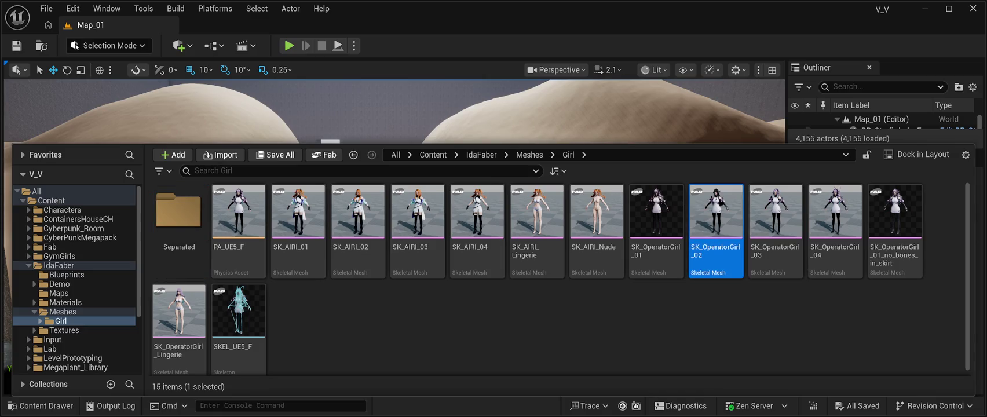
{"action": "mouse_move", "coordinate": [716, 220]}
{"action": "left_mouse_down"}
{"action": "mouse_move", "coordinate": [463, 176]}
{"action": "mouse_move", "coordinate": [419, 286]}
{"action": "mouse_move", "coordinate": [432, 364]}
{"action": "left_mouse_up"}
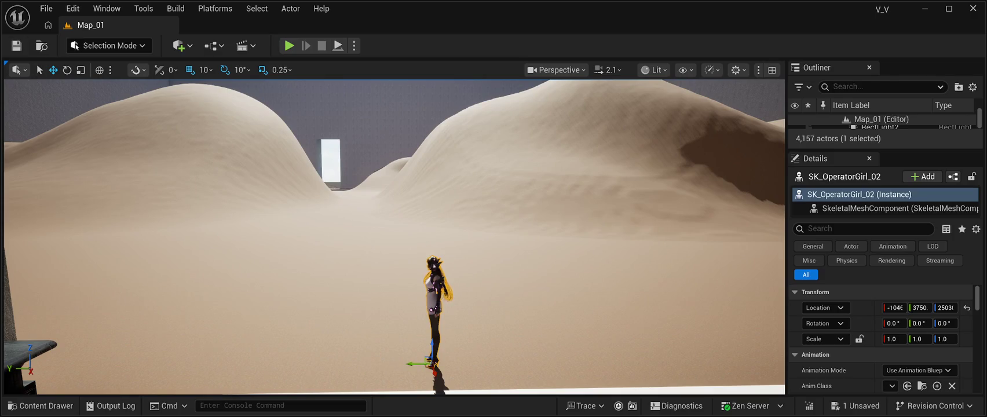
Save Map_01, then rotate SK_OperatorGirl_02 90° around Z with the rotate gizmo
{"action": "key", "text": "ctrl+s"}
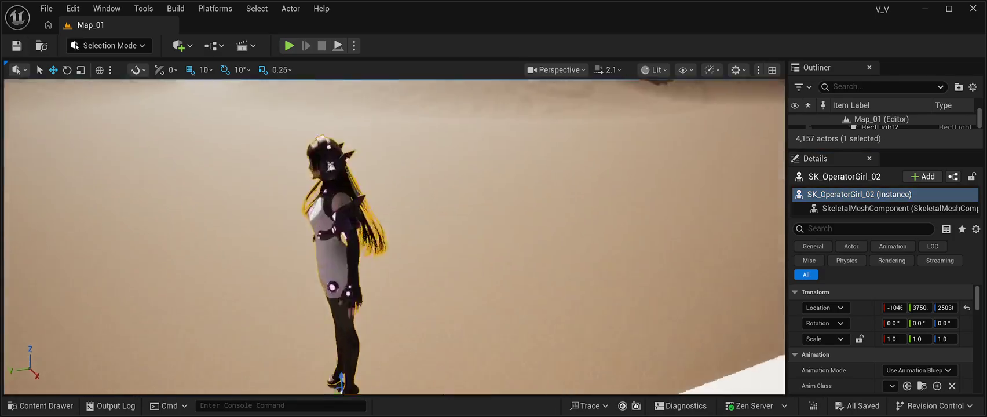
{"action": "key", "text": "f"}
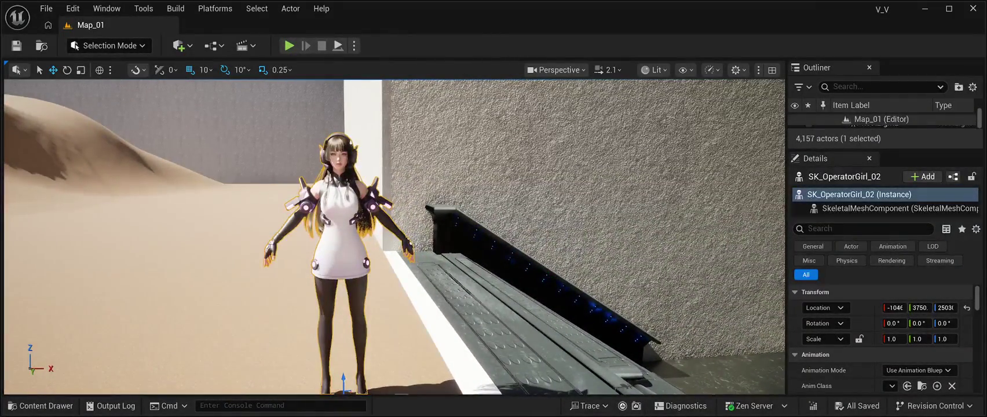
{"action": "key", "text": "e"}
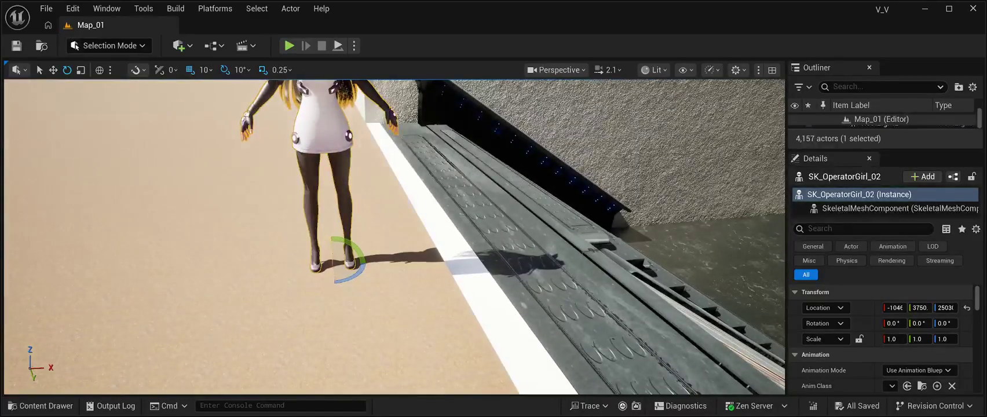
{"action": "mouse_move", "coordinate": [355, 259]}
{"action": "left_mouse_down"}
{"action": "mouse_move", "coordinate": [355, 281]}
{"action": "mouse_move", "coordinate": [326, 286]}
{"action": "mouse_move", "coordinate": [334, 295]}
{"action": "mouse_move", "coordinate": [347, 284]}
{"action": "left_mouse_up"}
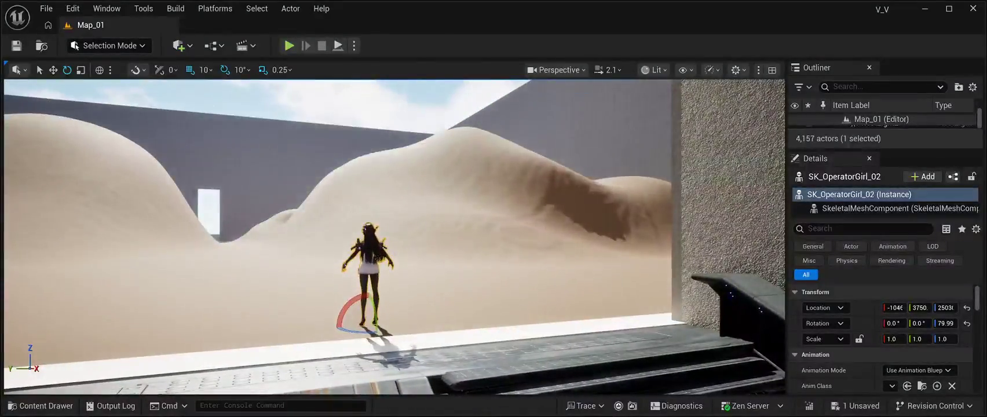
{"action": "left_click", "coordinate": [406, 98]}
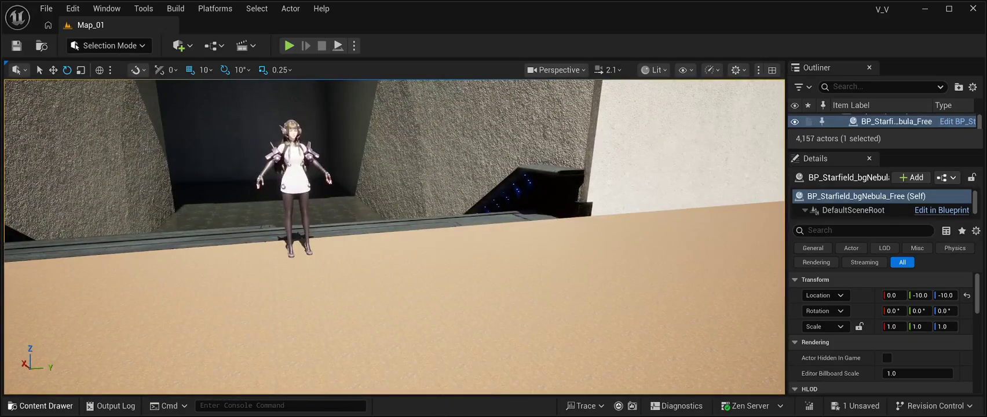
{"action": "key", "text": "ctrl+space"}
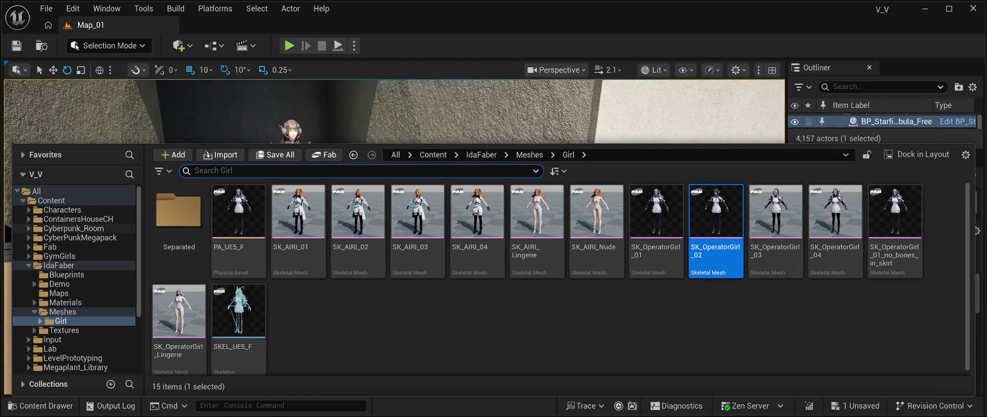
Open MPMECH > MESHES and drag SK_MPMECH_LOD0 onto the sand beside the girl
{"action": "scroll", "coordinate": [74, 278], "scroll_direction": "down", "scroll_amount": 4}
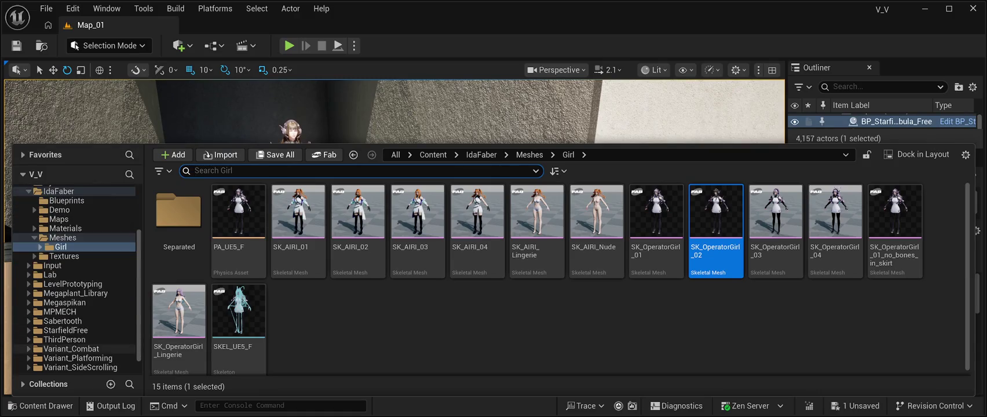
{"action": "scroll", "coordinate": [75, 294], "scroll_direction": "down", "scroll_amount": 1}
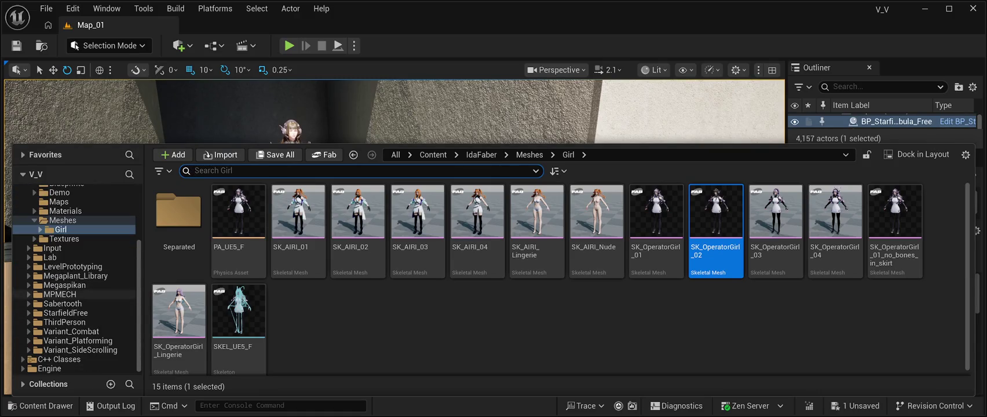
{"action": "left_click", "coordinate": [60, 294]}
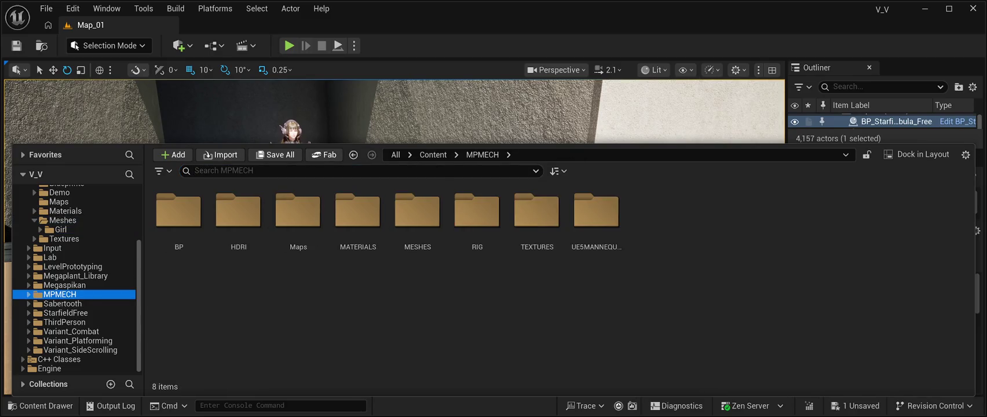
{"action": "double_click", "coordinate": [418, 211]}
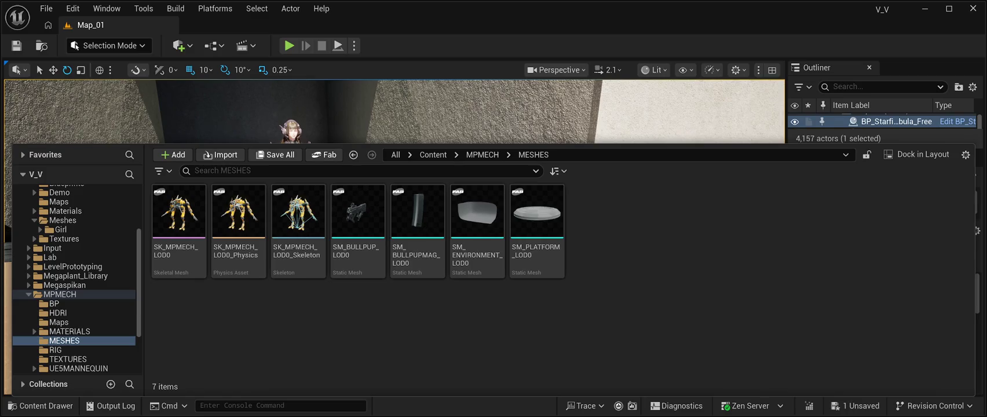
{"action": "left_click", "coordinate": [179, 212]}
{"action": "mouse_move", "coordinate": [178, 212]}
{"action": "left_mouse_down"}
{"action": "mouse_move", "coordinate": [232, 116]}
{"action": "mouse_move", "coordinate": [278, 197]}
{"action": "mouse_move", "coordinate": [487, 284]}
{"action": "mouse_move", "coordinate": [382, 296]}
{"action": "left_mouse_up"}
{"action": "scroll", "coordinate": [487, 284], "scroll_direction": "down", "scroll_amount": 5}
{"action": "scroll", "coordinate": [487, 284], "scroll_direction": "up", "scroll_amount": 3}
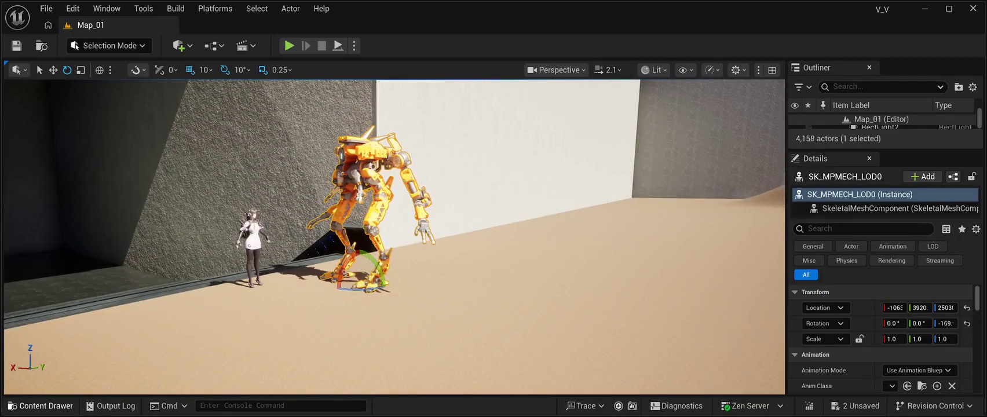
{"action": "left_click", "coordinate": [41, 405]}
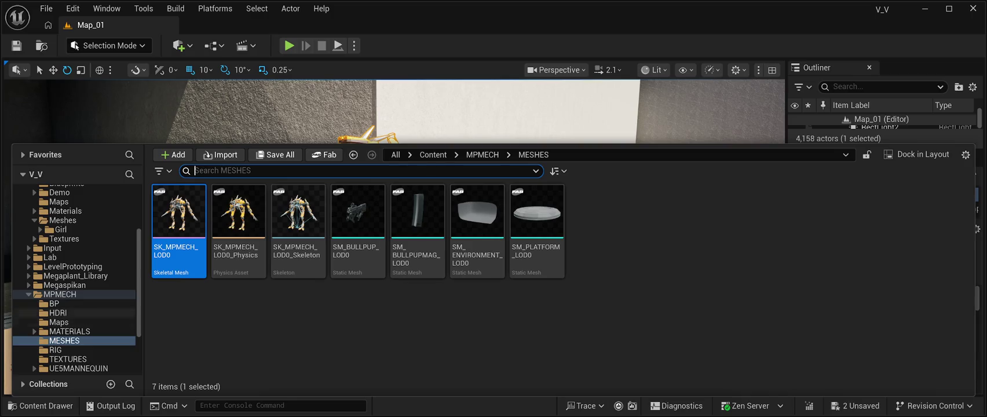
Drag SKM_SteampunkCat from Sabertooth > Mesh onto the sand and rotate it -20° on Z
{"action": "scroll", "coordinate": [87, 276], "scroll_direction": "up", "scroll_amount": 3}
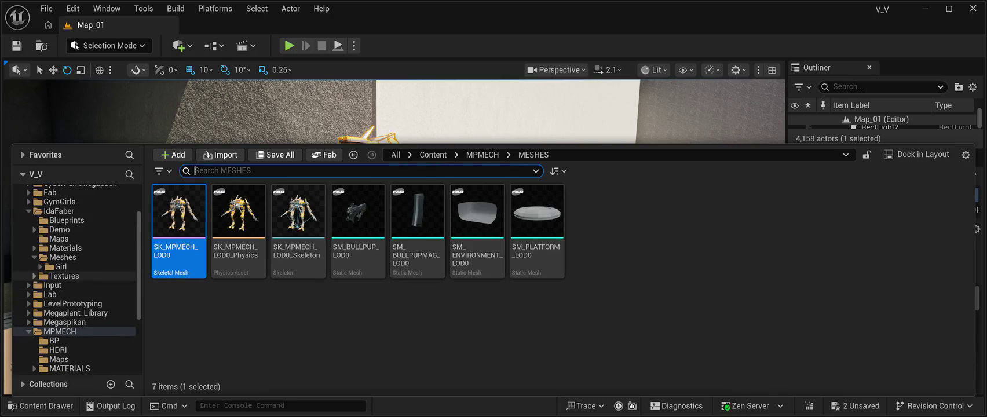
{"action": "scroll", "coordinate": [87, 276], "scroll_direction": "up", "scroll_amount": 3}
{"action": "scroll", "coordinate": [87, 276], "scroll_direction": "down", "scroll_amount": 12}
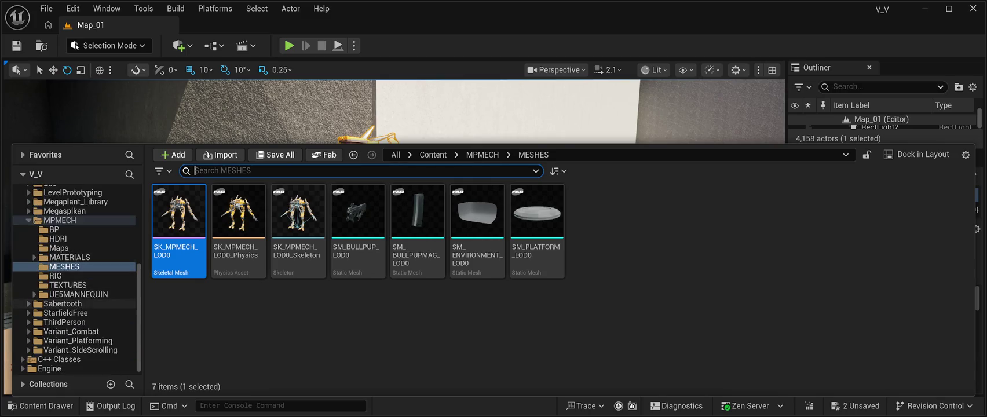
{"action": "left_click", "coordinate": [63, 304]}
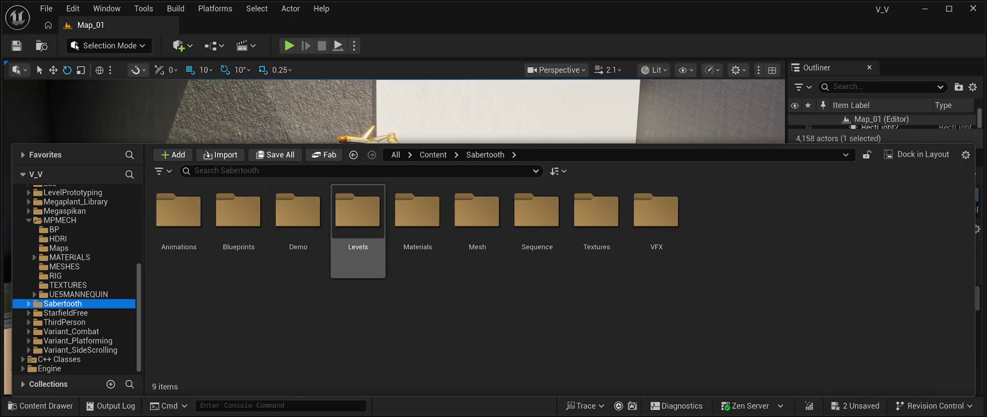
{"action": "double_click", "coordinate": [477, 211]}
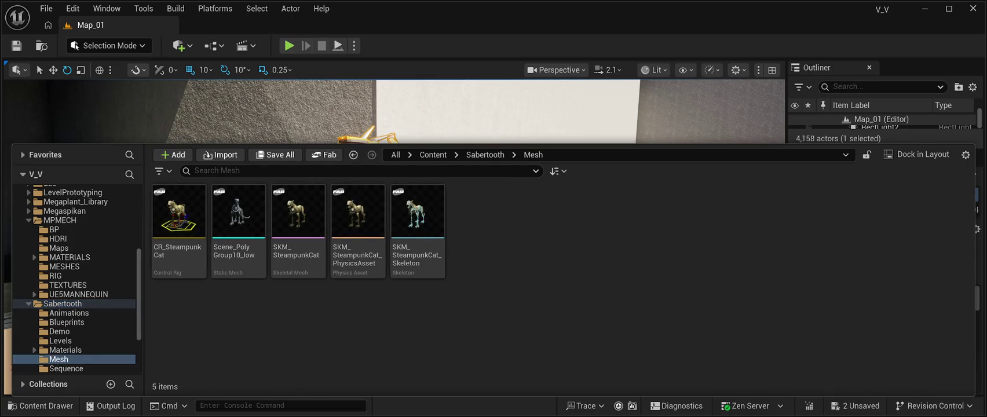
{"action": "mouse_move", "coordinate": [298, 211]}
{"action": "left_mouse_down"}
{"action": "mouse_move", "coordinate": [330, 131]}
{"action": "mouse_move", "coordinate": [334, 273]}
{"action": "mouse_move", "coordinate": [264, 260]}
{"action": "mouse_move", "coordinate": [174, 298]}
{"action": "left_mouse_up"}
{"action": "key", "text": "w"}
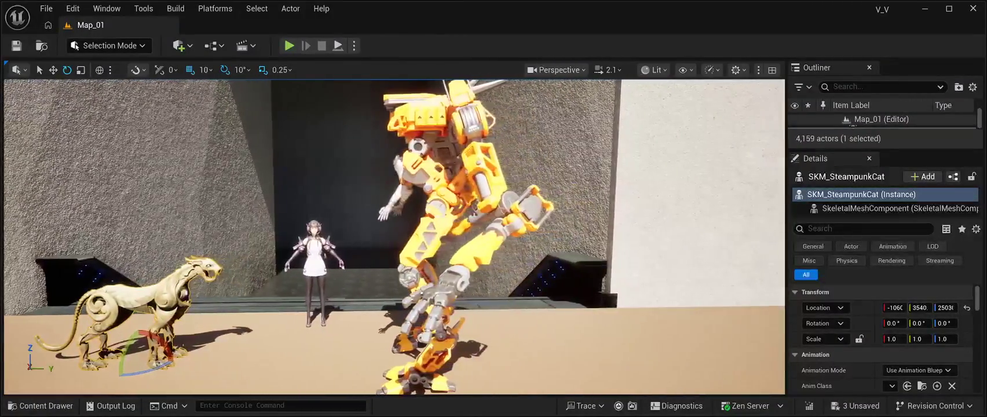
{"action": "left_click_drag", "start_coordinate": [168, 363], "coordinate": [147, 372]}
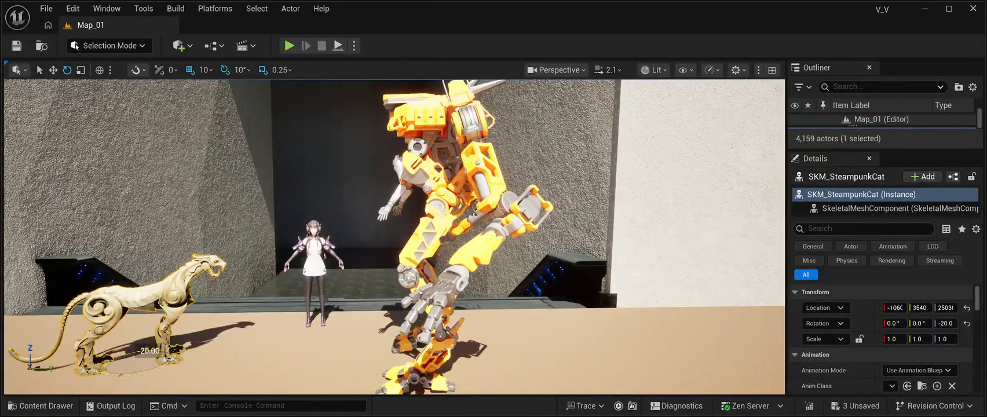
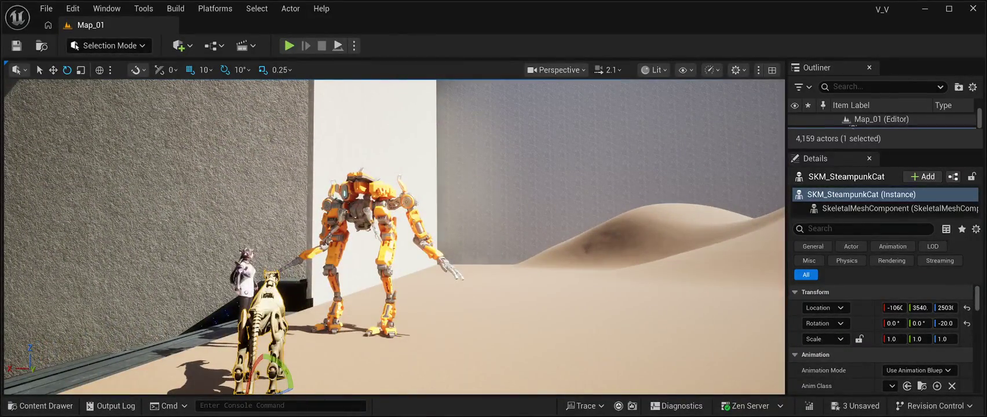
Delete the orange mech and the SteampunkCat actors from Map_01, then open the Content Drawer
{"action": "left_click", "coordinate": [371, 261]}
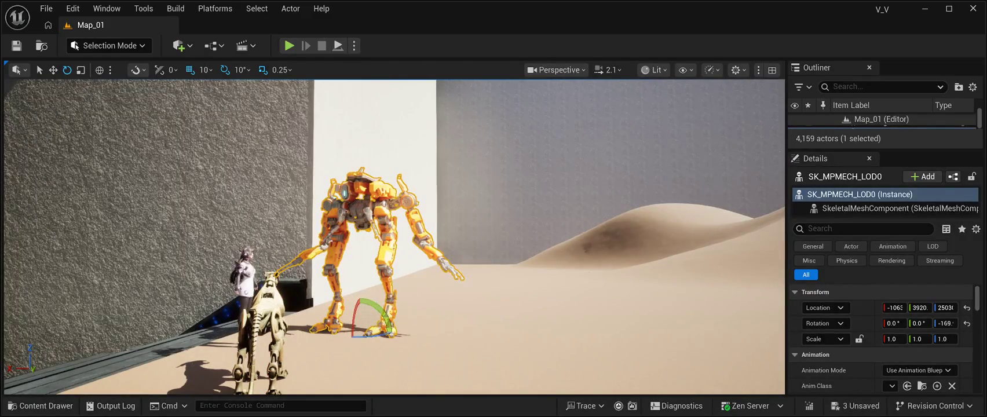
{"action": "key", "text": "Delete"}
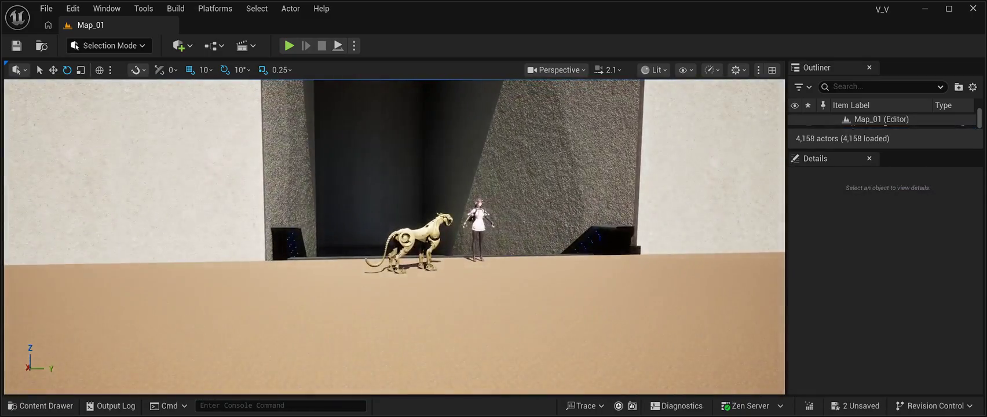
{"action": "left_click", "coordinate": [409, 244]}
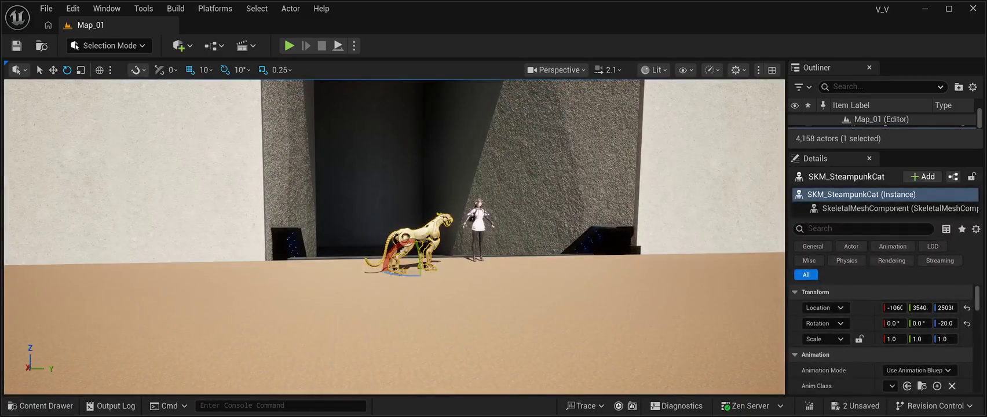
{"action": "key", "text": "Delete"}
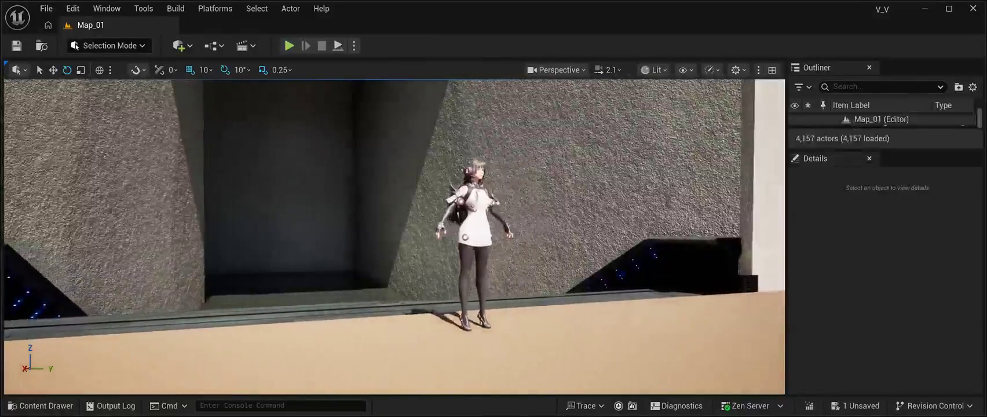
{"action": "key", "text": "ctrl+space"}
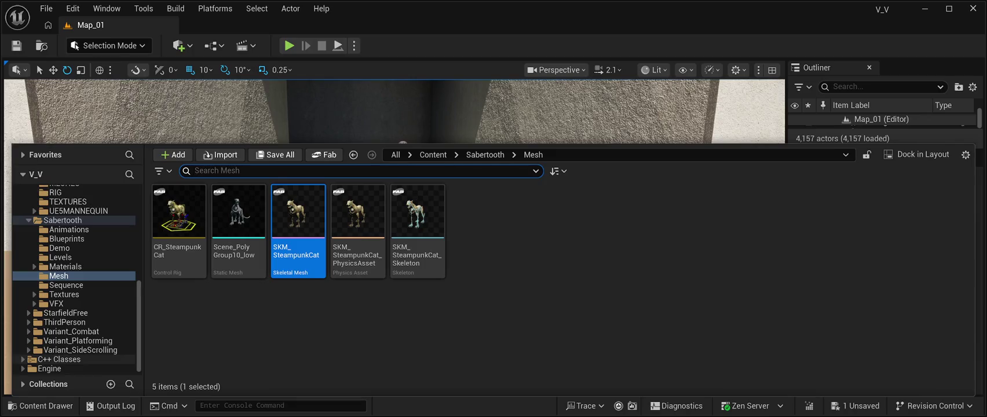
Collapse IdaFaber in the folder tree and open Megaplant_Library, showing its Tree_Black_Alder folder
{"action": "scroll", "coordinate": [81, 359], "scroll_direction": "up", "scroll_amount": 2}
{"action": "scroll", "coordinate": [75, 284], "scroll_direction": "up", "scroll_amount": 9}
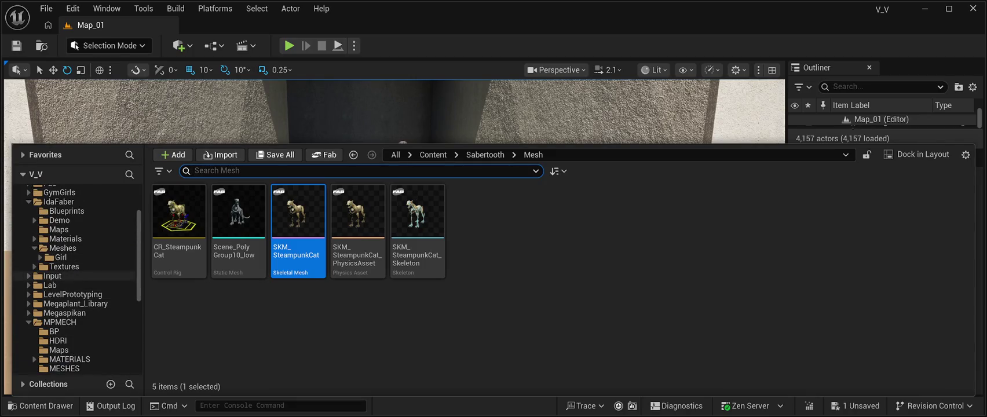
{"action": "scroll", "coordinate": [81, 257], "scroll_direction": "up", "scroll_amount": 1}
{"action": "scroll", "coordinate": [81, 257], "scroll_direction": "up", "scroll_amount": 3}
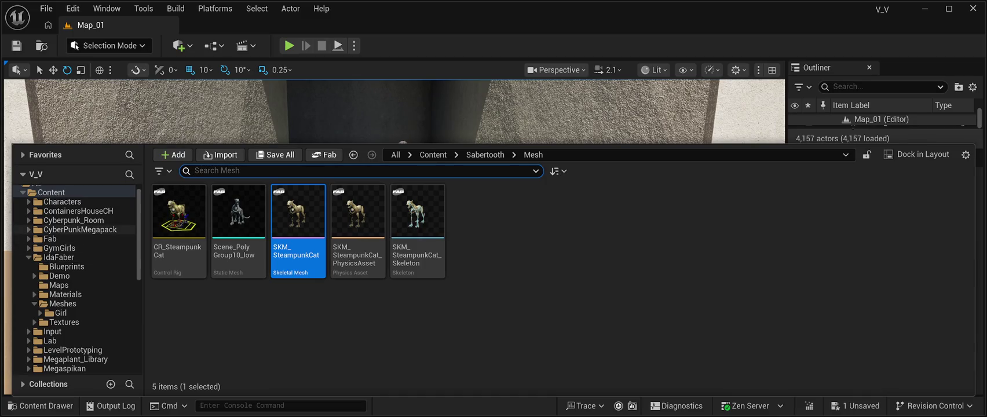
{"action": "scroll", "coordinate": [81, 238], "scroll_direction": "up", "scroll_amount": 1}
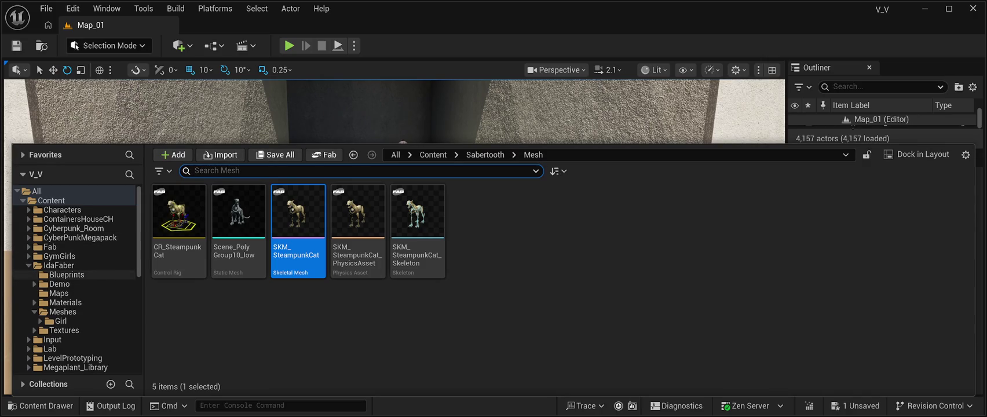
{"action": "scroll", "coordinate": [75, 272], "scroll_direction": "down", "scroll_amount": 2}
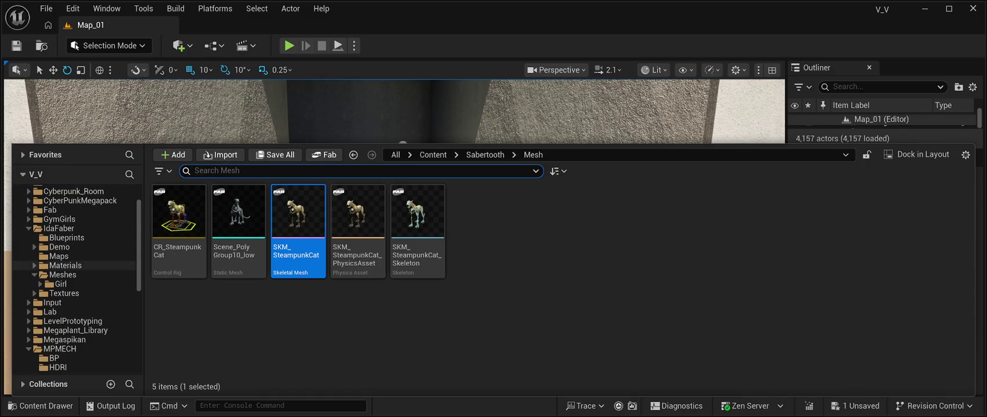
{"action": "scroll", "coordinate": [75, 284], "scroll_direction": "down", "scroll_amount": 1}
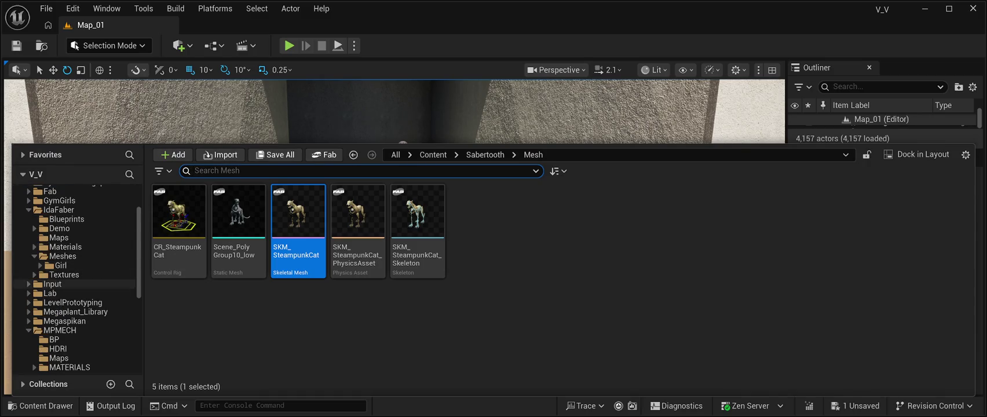
{"action": "scroll", "coordinate": [76, 273], "scroll_direction": "up", "scroll_amount": 3}
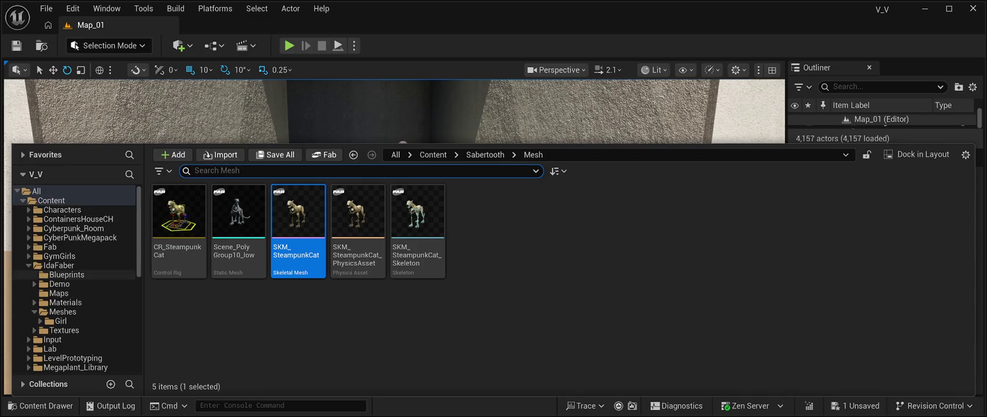
{"action": "left_click", "coordinate": [28, 265]}
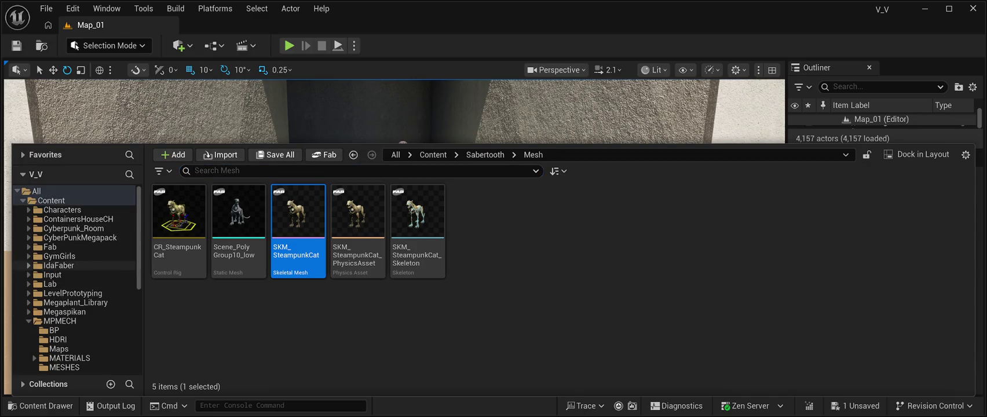
{"action": "scroll", "coordinate": [76, 274], "scroll_direction": "down", "scroll_amount": 2}
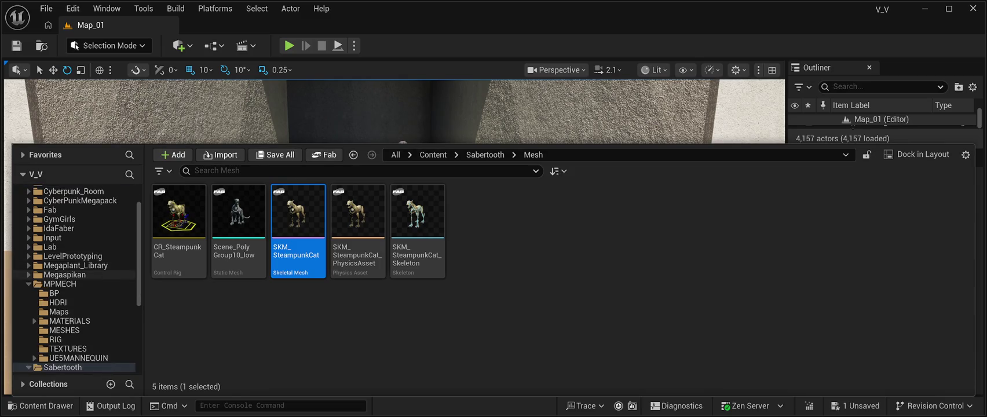
{"action": "left_click", "coordinate": [75, 266]}
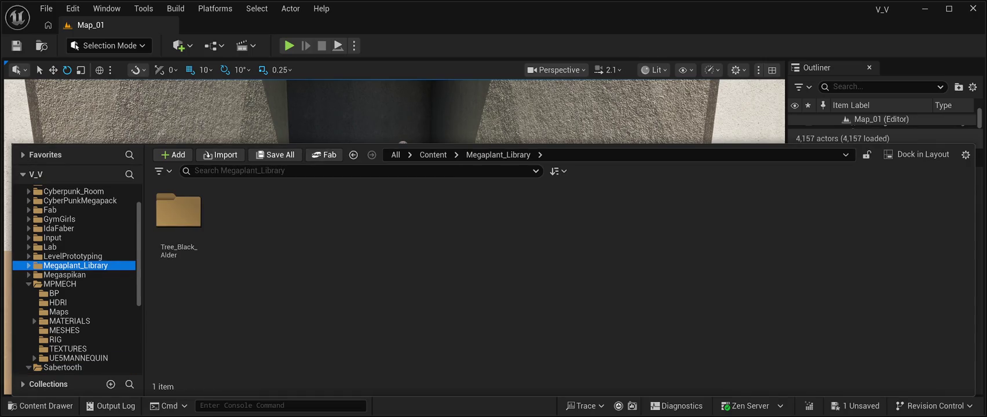
Collapse the MPMECH and Sabertooth folders, then expand Fab to reveal its Megascans folder
{"action": "scroll", "coordinate": [75, 265], "scroll_direction": "up", "scroll_amount": 1}
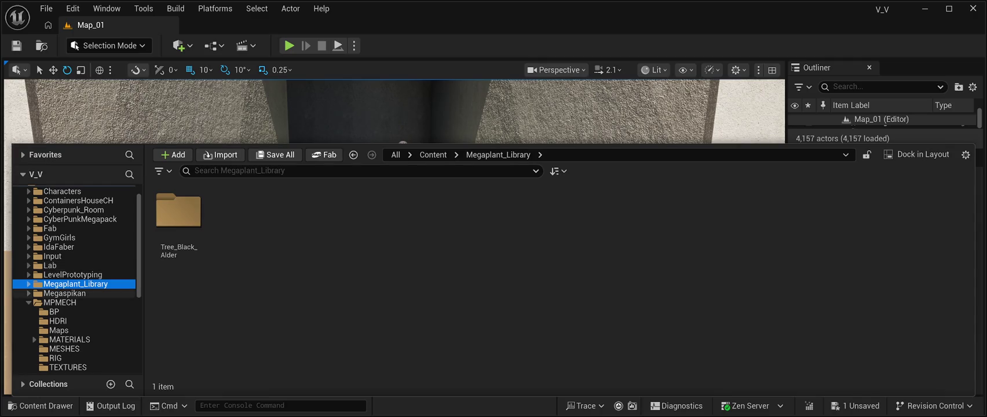
{"action": "scroll", "coordinate": [75, 302], "scroll_direction": "down", "scroll_amount": 1}
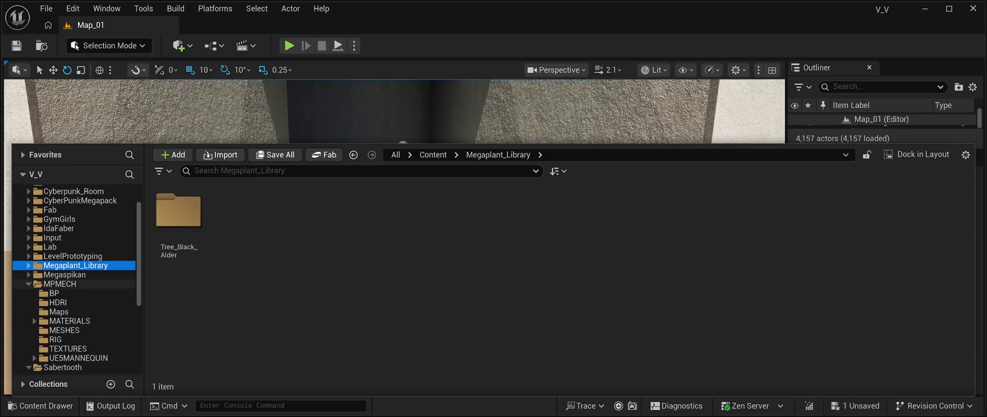
{"action": "left_click", "coordinate": [28, 284]}
{"action": "left_click", "coordinate": [29, 293]}
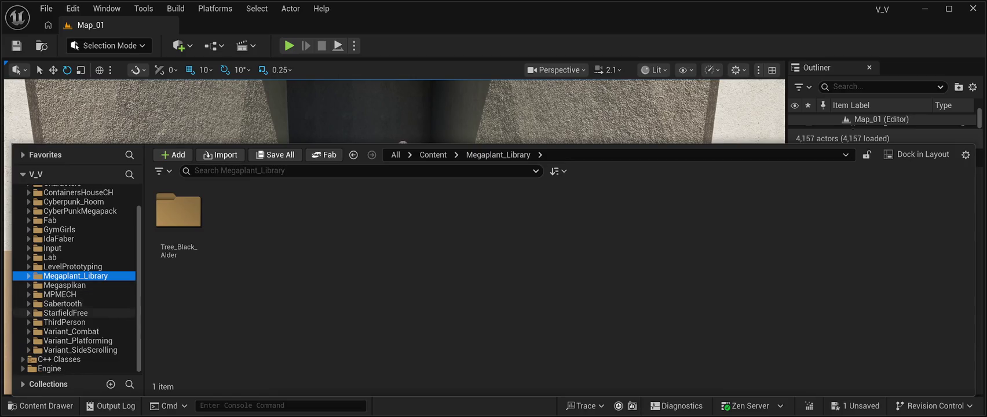
{"action": "scroll", "coordinate": [75, 313], "scroll_direction": "up", "scroll_amount": 2}
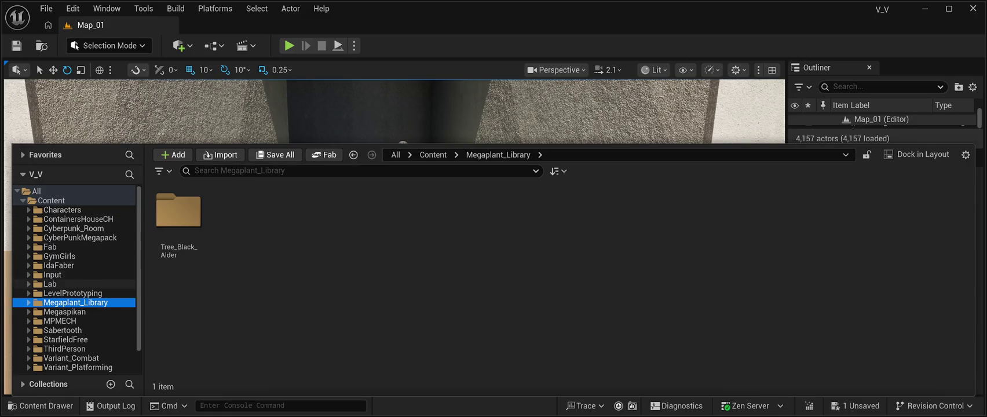
{"action": "key", "text": "Right"}
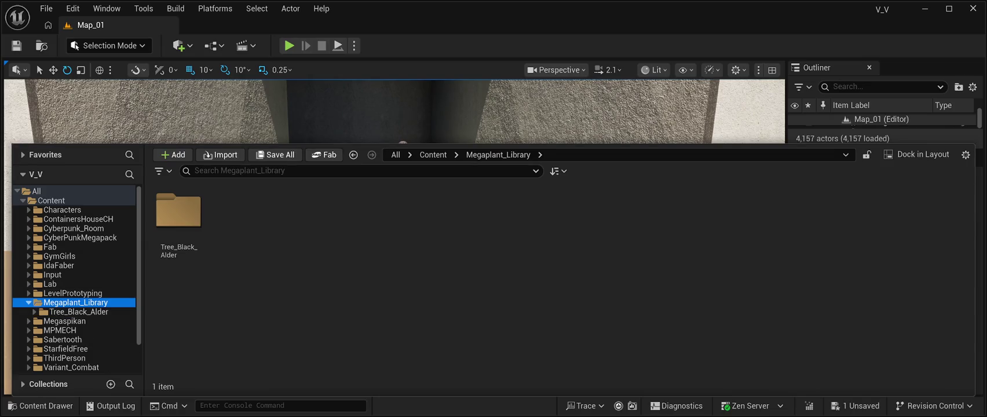
{"action": "key", "text": "Left"}
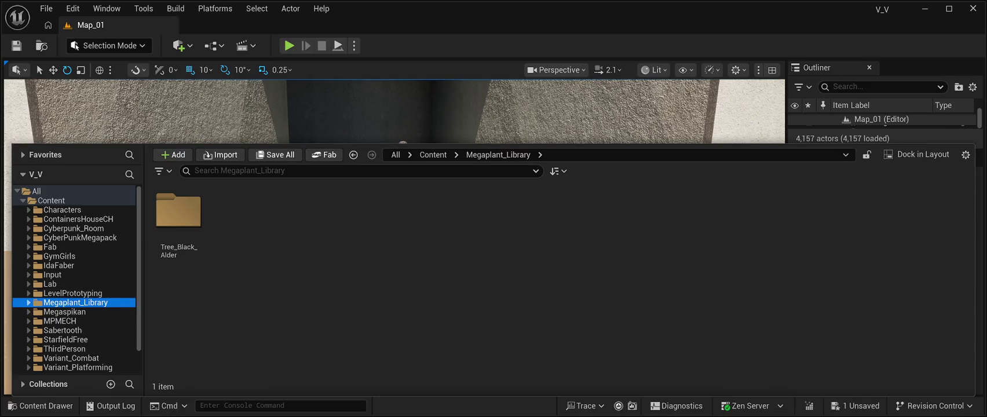
{"action": "scroll", "coordinate": [75, 322], "scroll_direction": "down", "scroll_amount": 2}
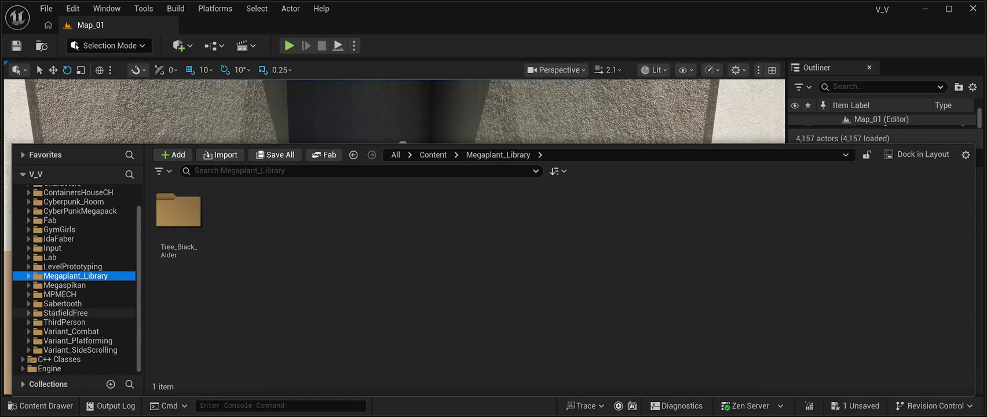
{"action": "scroll", "coordinate": [86, 330], "scroll_direction": "up", "scroll_amount": 2}
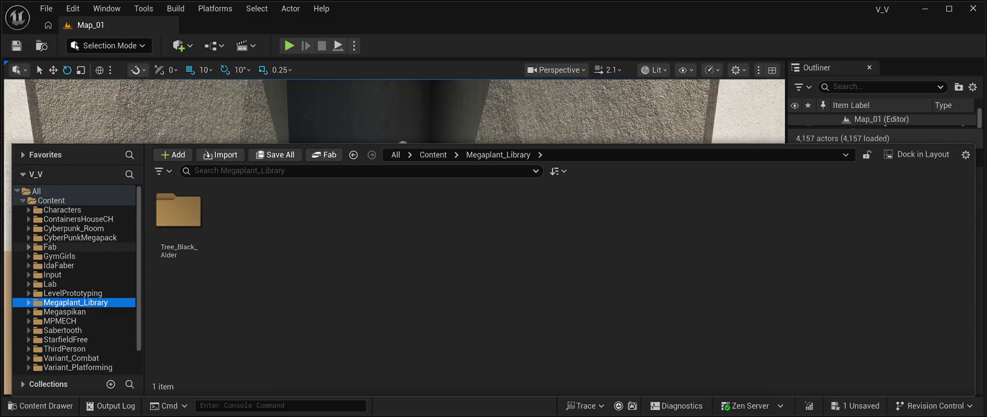
{"action": "left_click", "coordinate": [29, 247]}
Place BP_GlobalFoliageActor from Fab > Megascans > Plants onto the sand before the doorway
{"action": "left_click", "coordinate": [69, 256]}
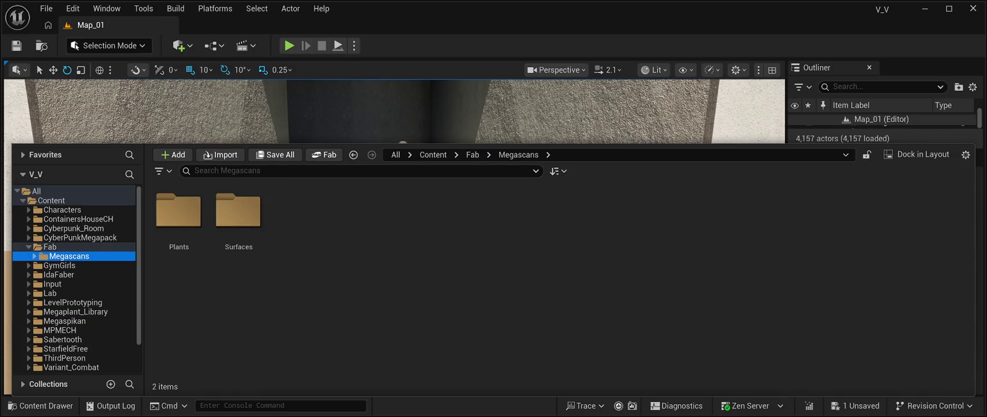
{"action": "double_click", "coordinate": [178, 209]}
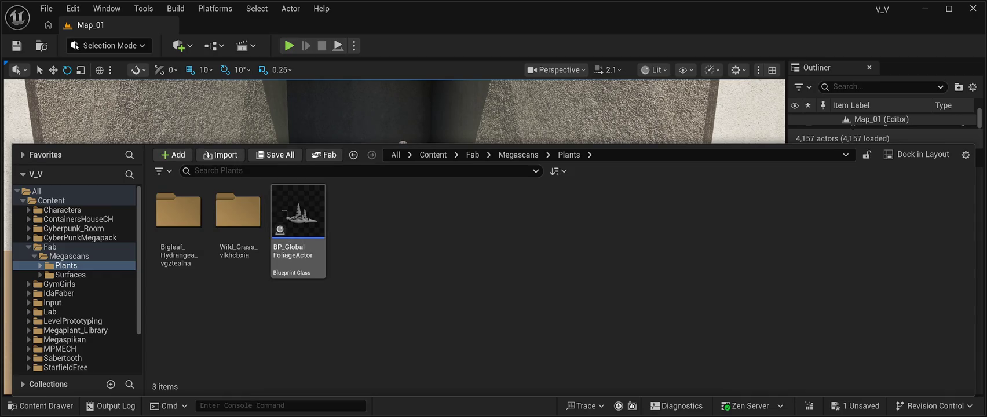
{"action": "left_click", "coordinate": [299, 220]}
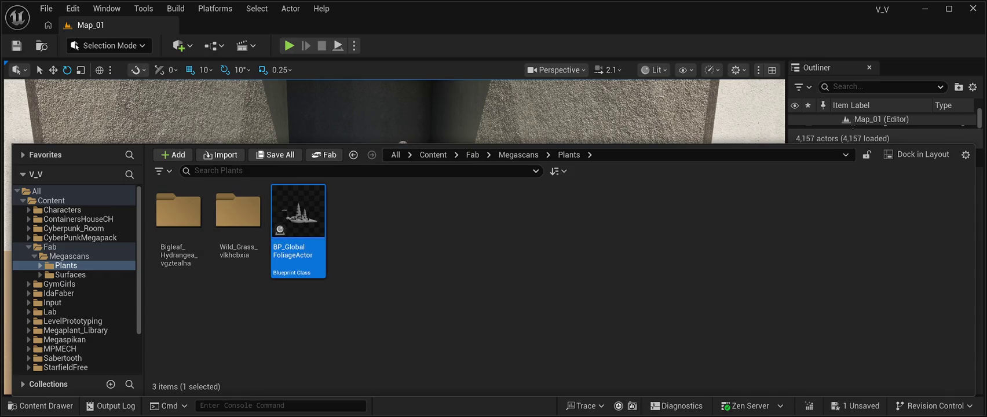
{"action": "key", "text": "ctrl+space"}
{"action": "mouse_move", "coordinate": [299, 220]}
{"action": "left_mouse_down"}
{"action": "mouse_move", "coordinate": [364, 256]}
{"action": "mouse_move", "coordinate": [273, 307]}
{"action": "left_mouse_up"}
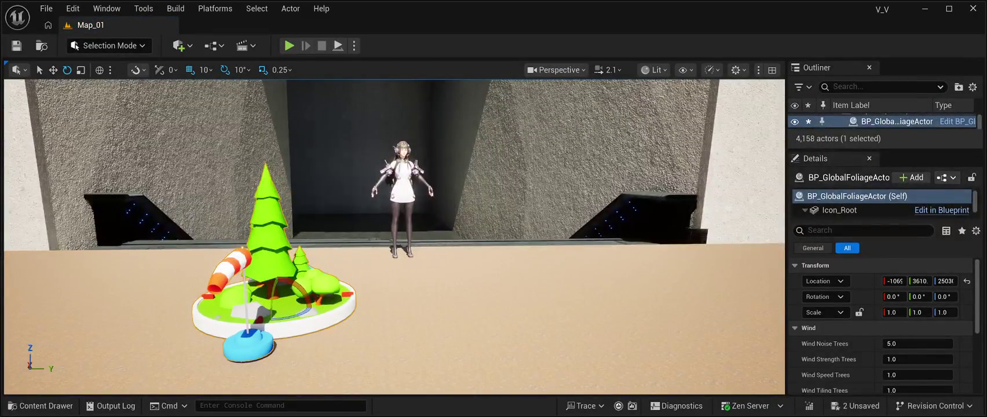
Save the level and reset the foliage actor's location to the world origin
{"action": "key", "text": "ctrl+s"}
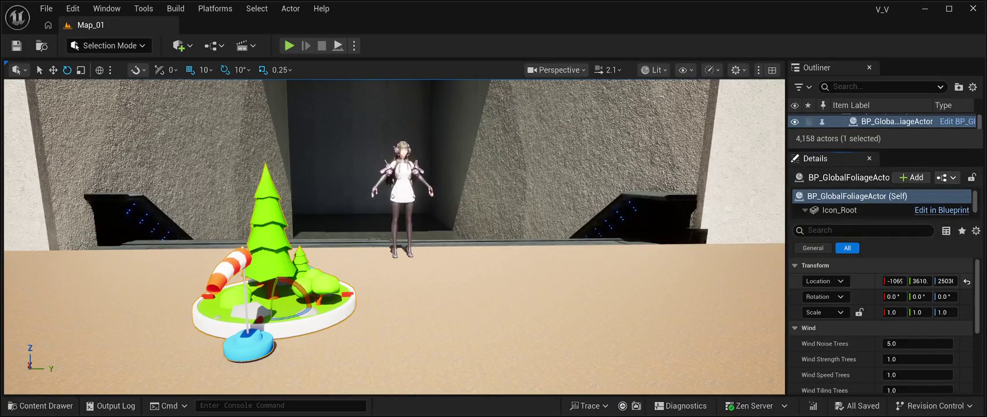
{"action": "left_click", "coordinate": [967, 281]}
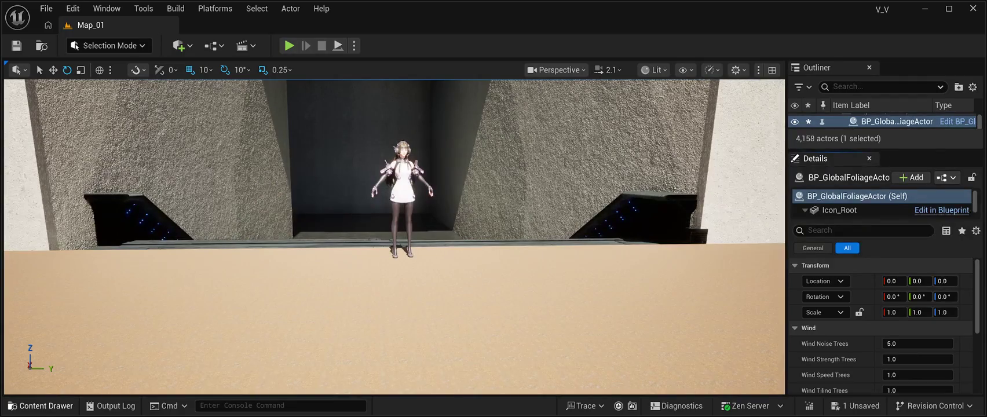
{"action": "left_click", "coordinate": [40, 406]}
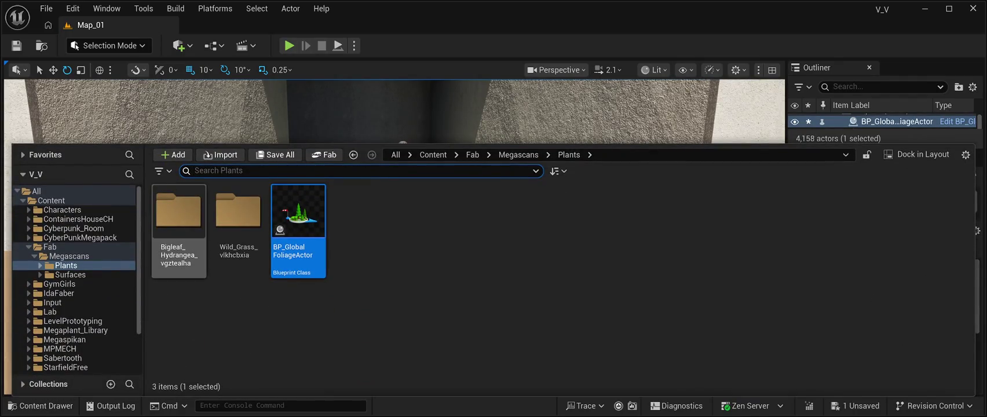
Browse to Wild_Grass_vlkhcbxia > High > vlkhcbxia_tier_1 > StaticMeshes to list grass meshes VarA–VarH
{"action": "double_click", "coordinate": [238, 214]}
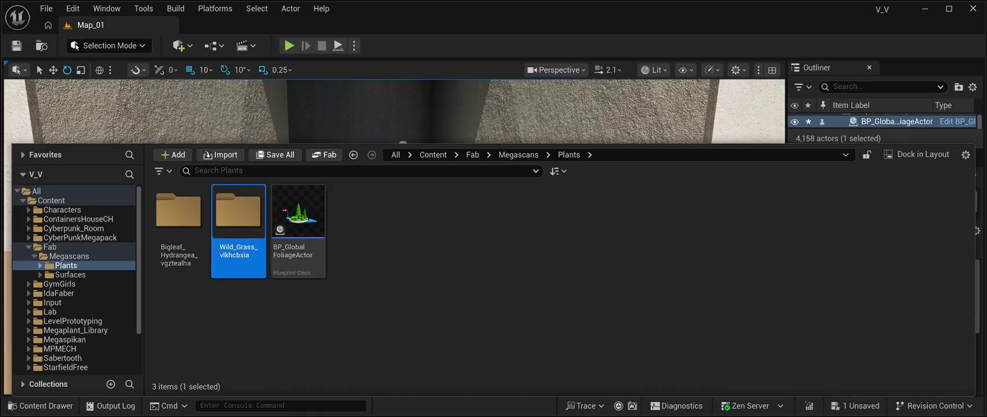
{"action": "double_click", "coordinate": [178, 214]}
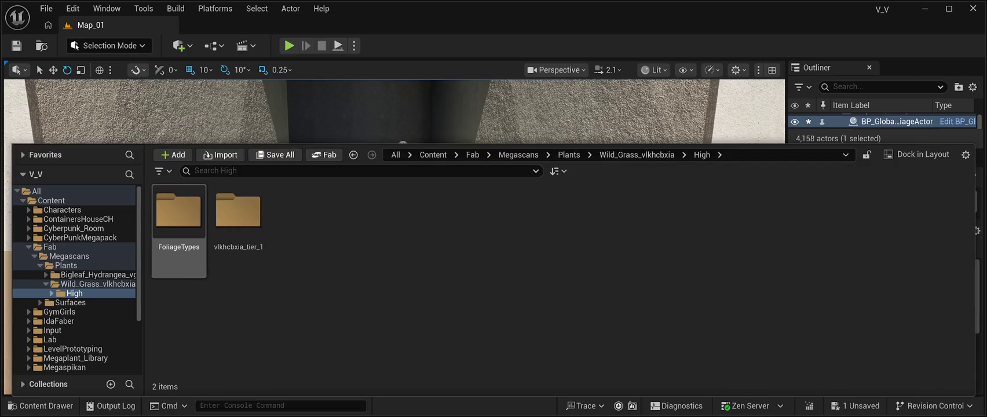
{"action": "double_click", "coordinate": [178, 214]}
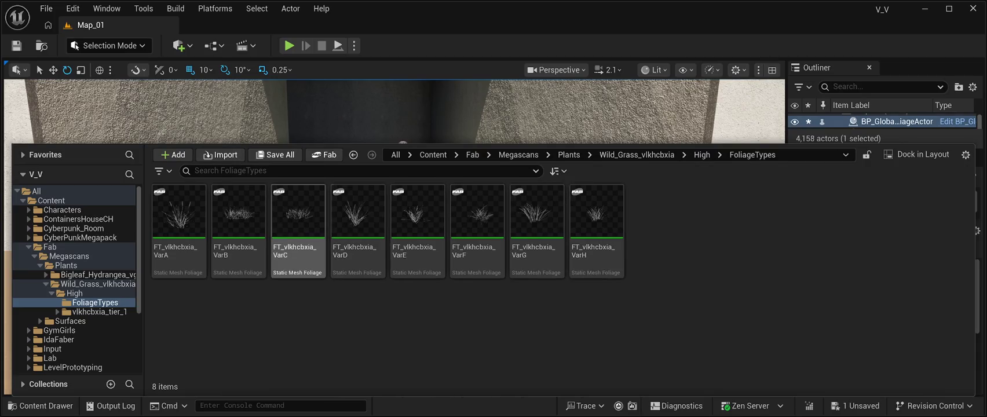
{"action": "left_click", "coordinate": [702, 155]}
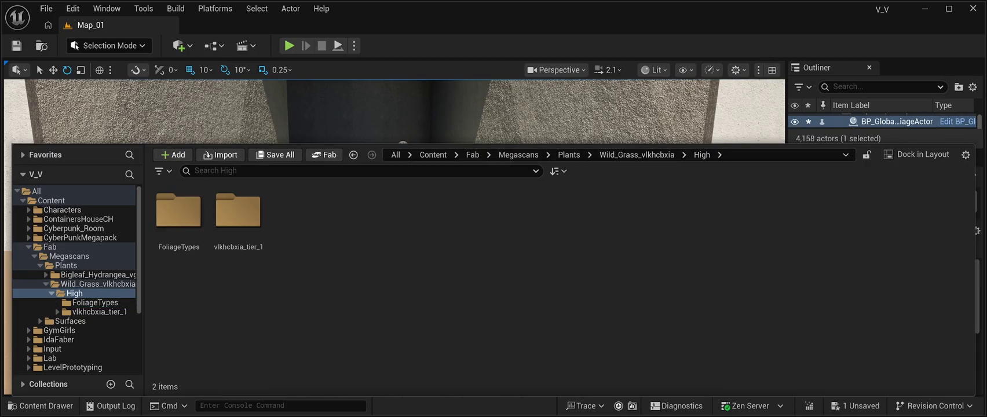
{"action": "double_click", "coordinate": [238, 212]}
{"action": "double_click", "coordinate": [238, 212]}
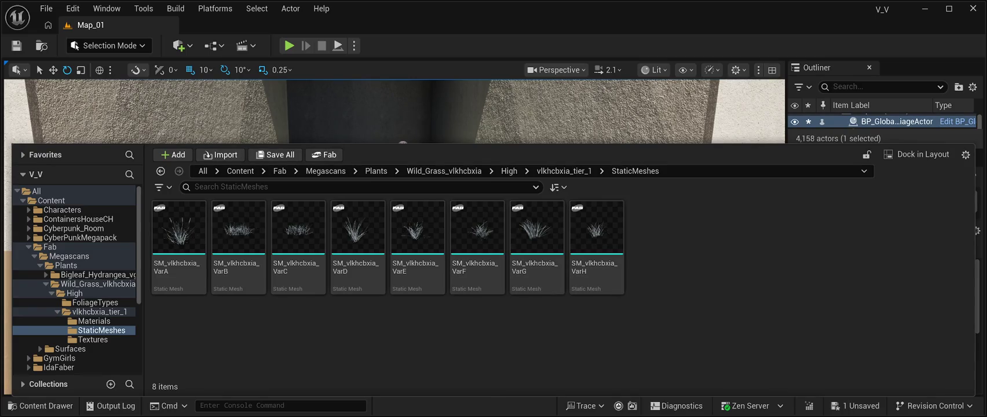
Drop SM_vlkhcbxia_VarA onto the sand in front of the doorway and frame the view on it
{"action": "left_click", "coordinate": [179, 232]}
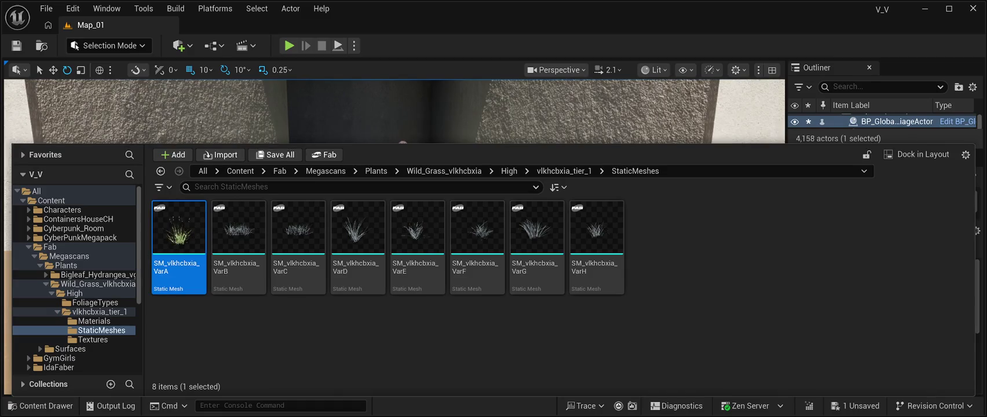
{"action": "mouse_move", "coordinate": [179, 232]}
{"action": "left_mouse_down"}
{"action": "mouse_move", "coordinate": [185, 139]}
{"action": "mouse_move", "coordinate": [412, 174]}
{"action": "mouse_move", "coordinate": [429, 267]}
{"action": "mouse_move", "coordinate": [440, 271]}
{"action": "left_mouse_up"}
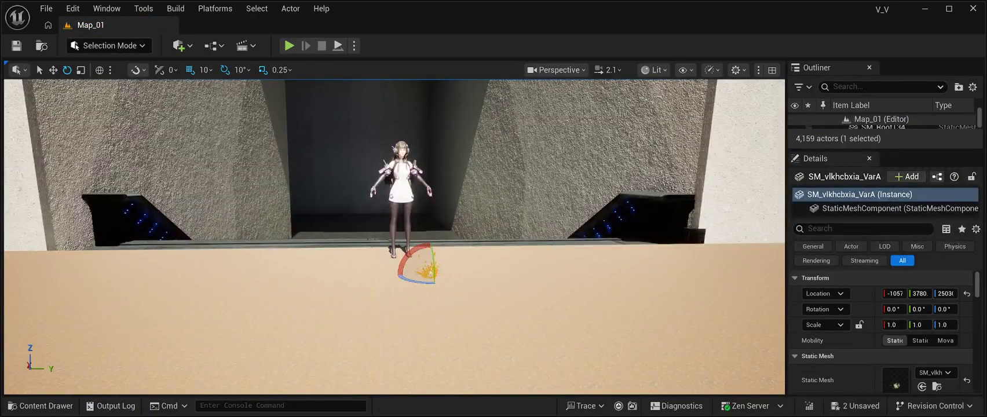
{"action": "scroll", "coordinate": [440, 271], "scroll_direction": "up", "scroll_amount": 1}
{"action": "key", "text": "f"}
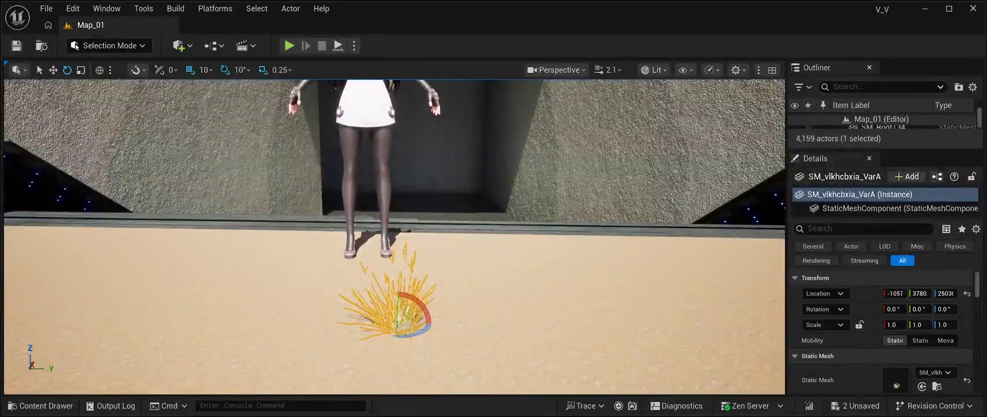
{"action": "left_click_drag", "start_coordinate": [394, 232], "coordinate": [475, 223]}
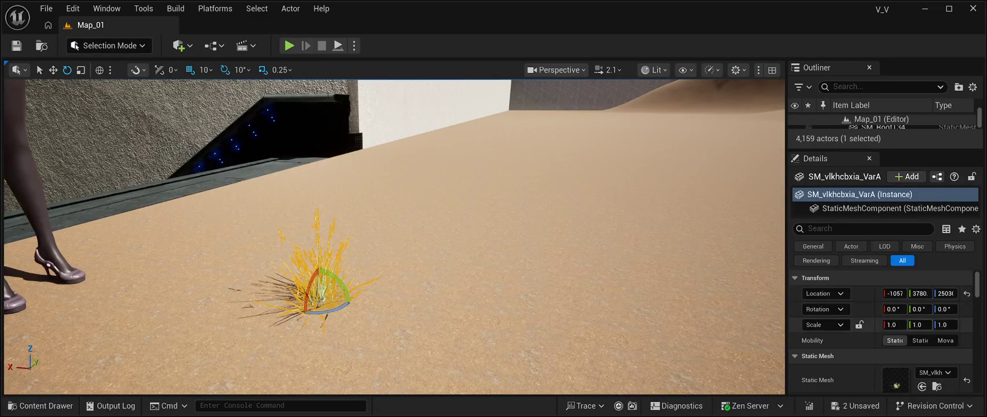
{"action": "left_click", "coordinate": [893, 325]}
Scale the VarA grass clump to 50 on X, Y and Z
{"action": "type", "text": "50"}
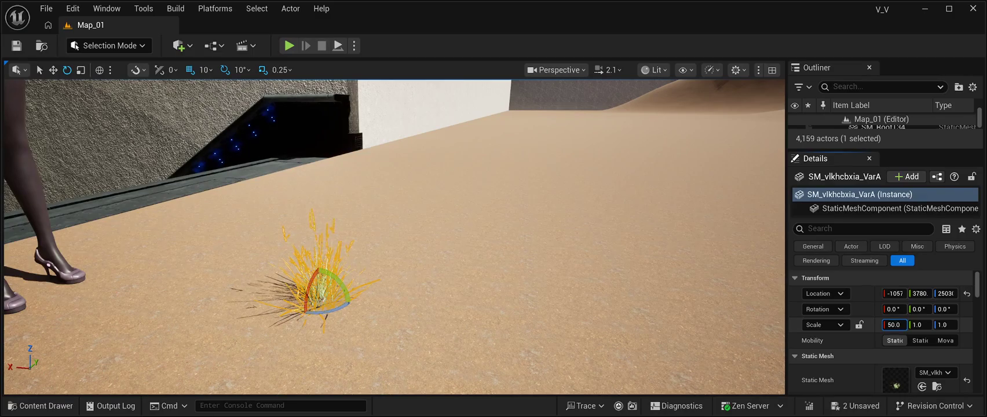
{"action": "key", "text": "Return"}
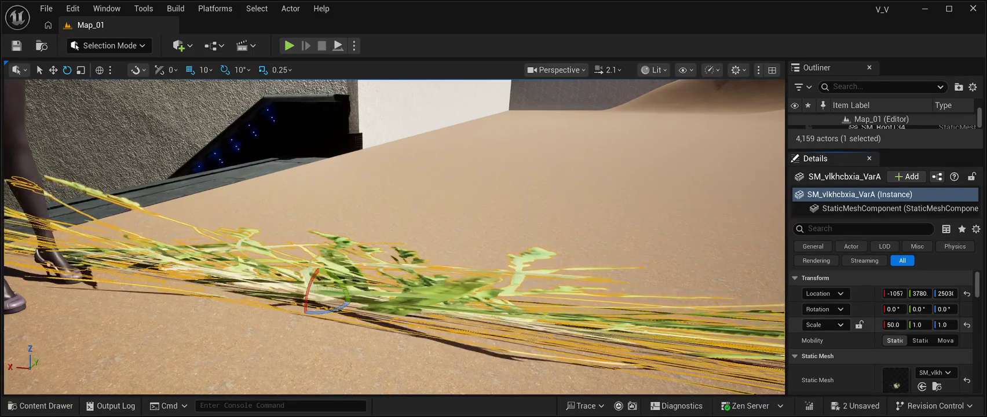
{"action": "left_click", "coordinate": [918, 325]}
{"action": "type", "text": "50"}
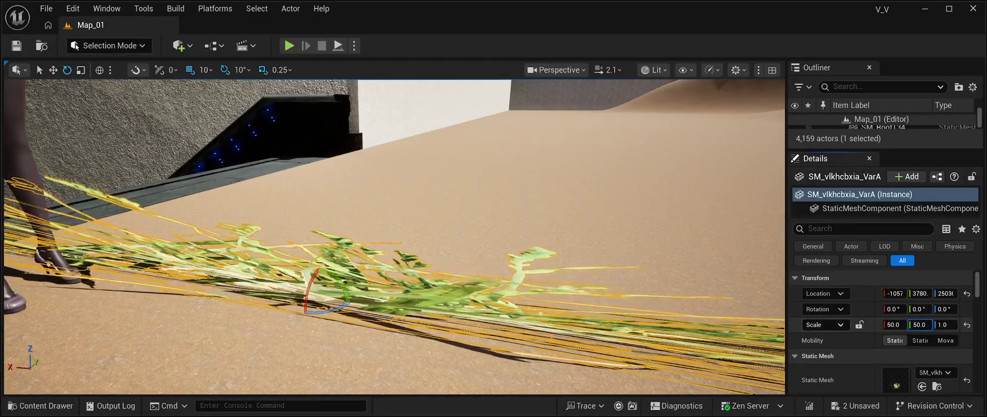
{"action": "key", "text": "Return"}
{"action": "left_click", "coordinate": [945, 324]}
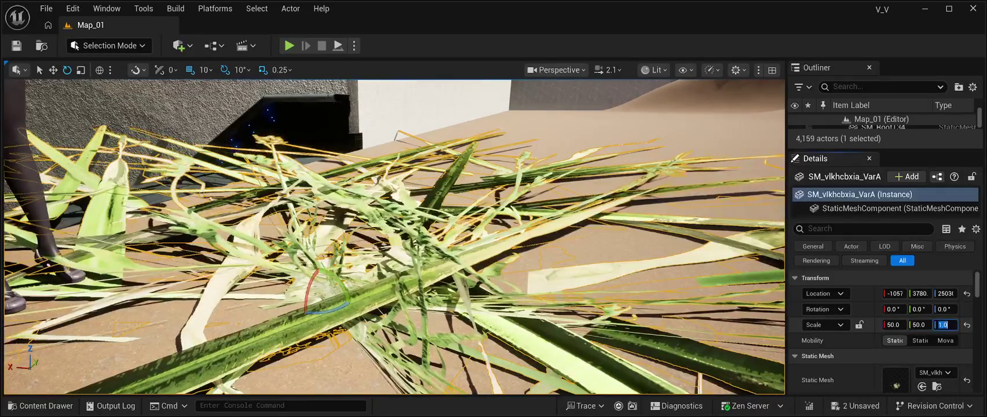
{"action": "type", "text": "50"}
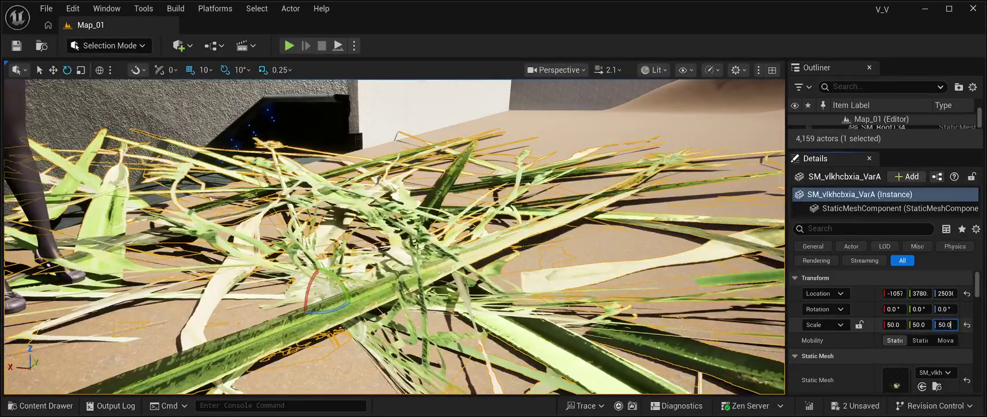
{"action": "key", "text": "Return"}
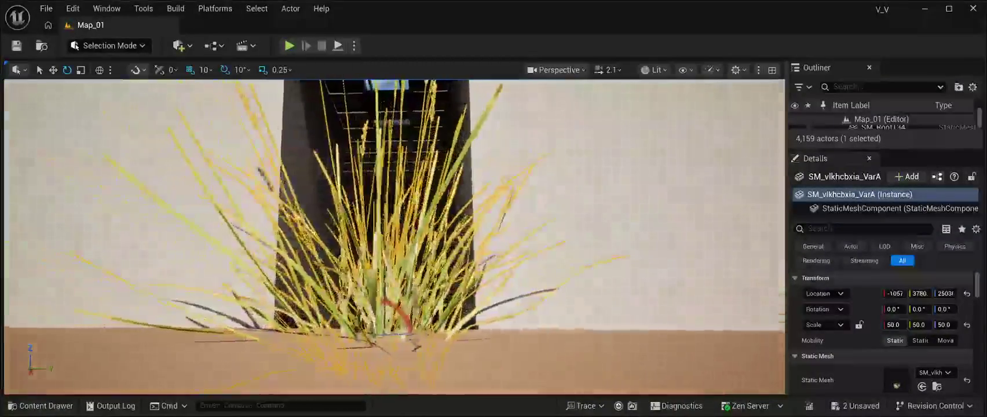
{"action": "key", "text": "f"}
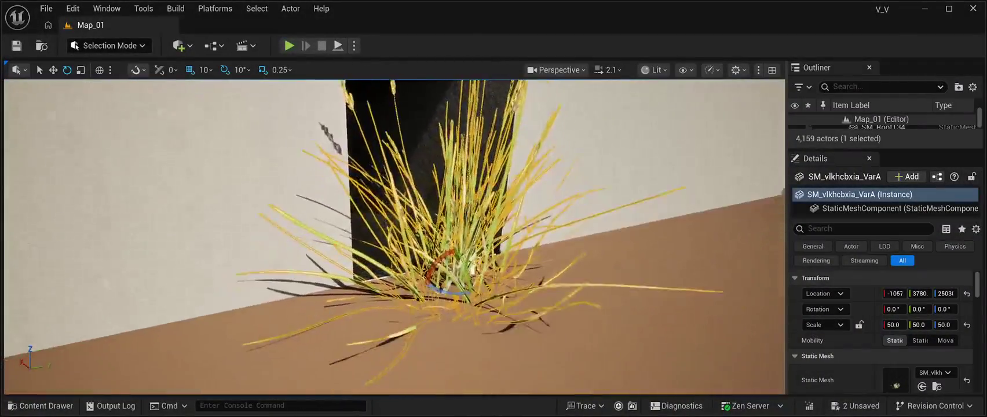
Reduce the grass clump's scale to 25 on all three axes
{"action": "left_click", "coordinate": [894, 325]}
{"action": "type", "text": "25.0"}
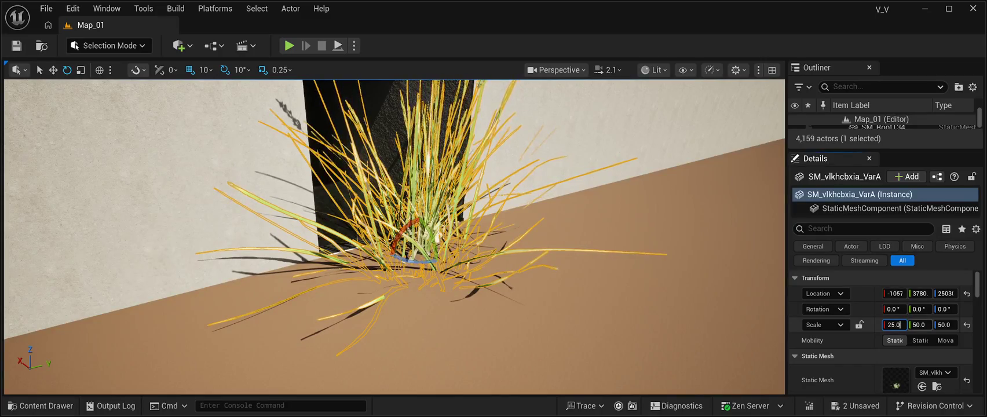
{"action": "key", "text": "Tab"}
{"action": "key", "text": "BackSpace"}
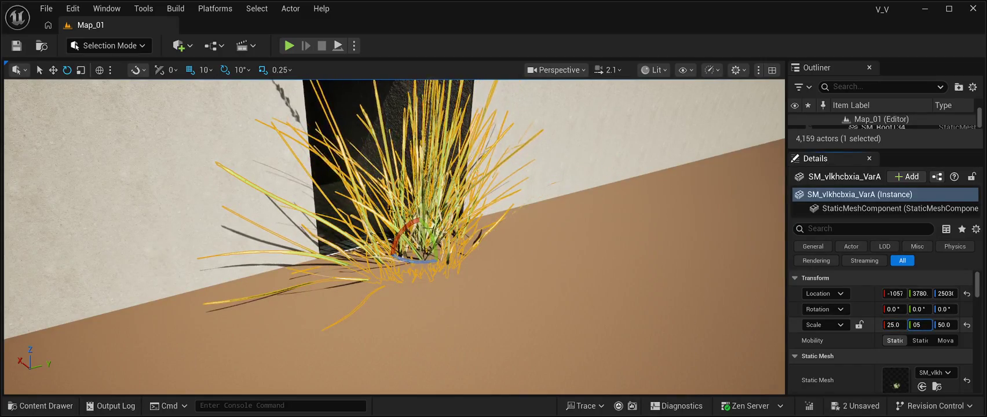
{"action": "type", "text": "253."}
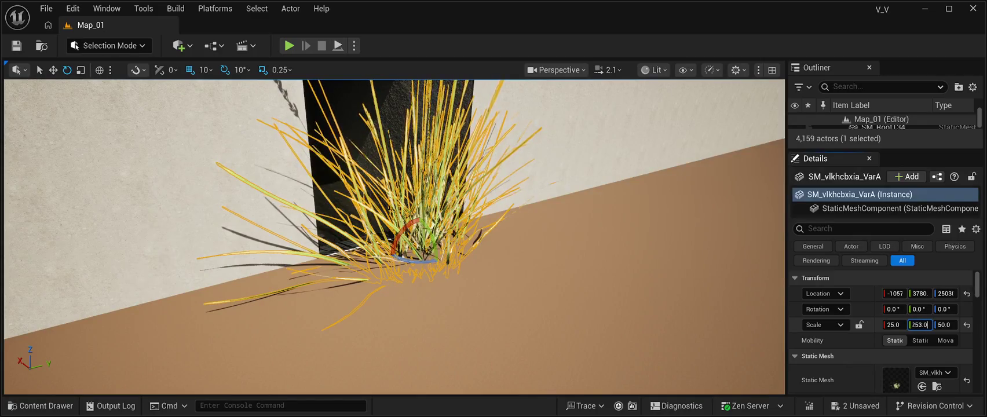
{"action": "key", "text": "BackSpace"}
{"action": "type", "text": ".0"}
{"action": "key", "text": "Tab"}
{"action": "type", "text": "2"}
{"action": "key", "text": "Return"}
Reduce the grass clump's scale to 10 on all three axes
{"action": "left_click", "coordinate": [895, 325]}
{"action": "type", "text": "10.0"}
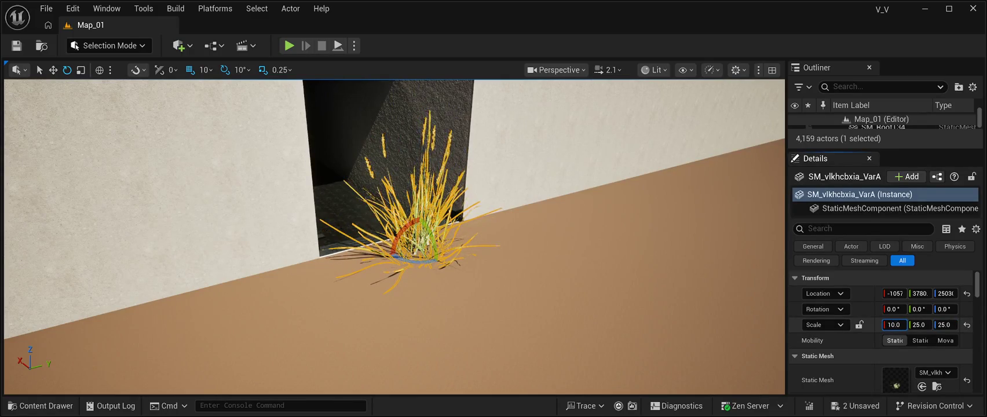
{"action": "key", "text": "Tab"}
{"action": "key", "text": "Tab"}
{"action": "type", "text": "10.0"}
{"action": "key", "text": "Tab"}
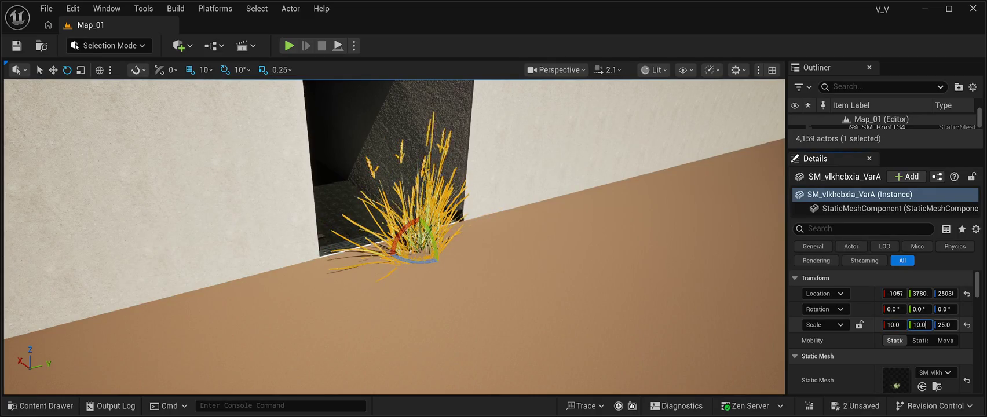
{"action": "type", "text": "10"}
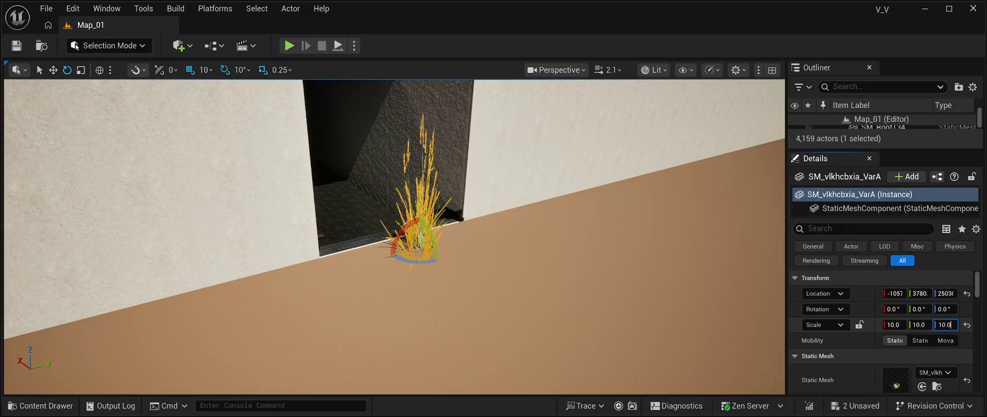
{"action": "key", "text": "Return"}
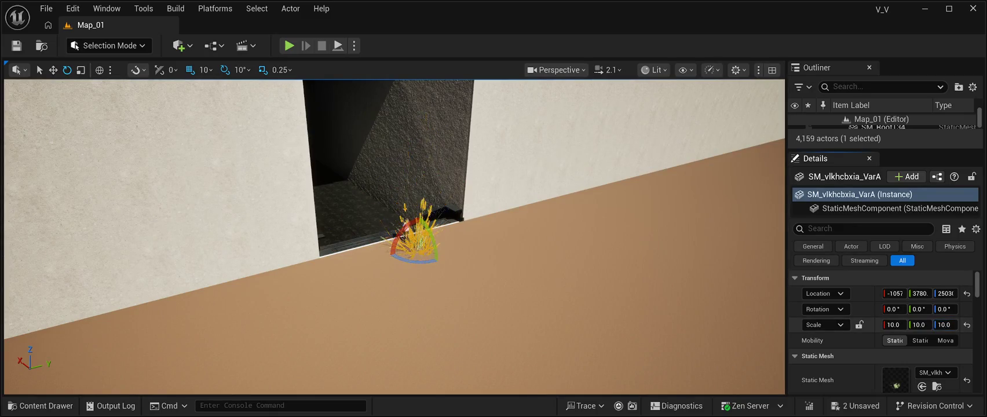
{"action": "scroll", "coordinate": [394, 237], "scroll_direction": "up", "scroll_amount": 5}
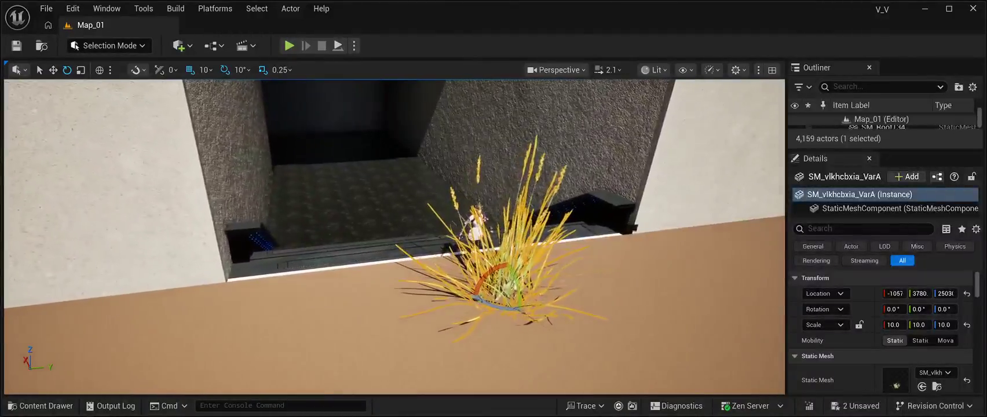
Set the grass clump to a uniform 5.0 scale on X, Y and Z
{"action": "left_click", "coordinate": [894, 324]}
{"action": "type", "text": "5"}
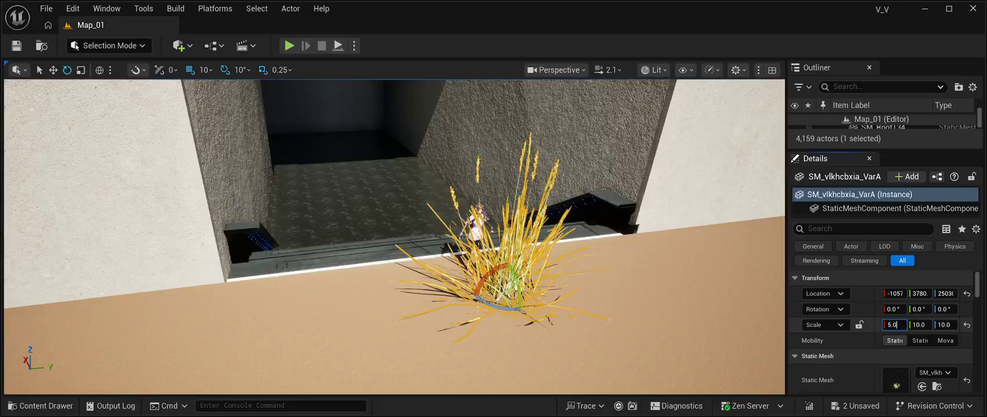
{"action": "key", "text": "Tab"}
{"action": "type", "text": "5"}
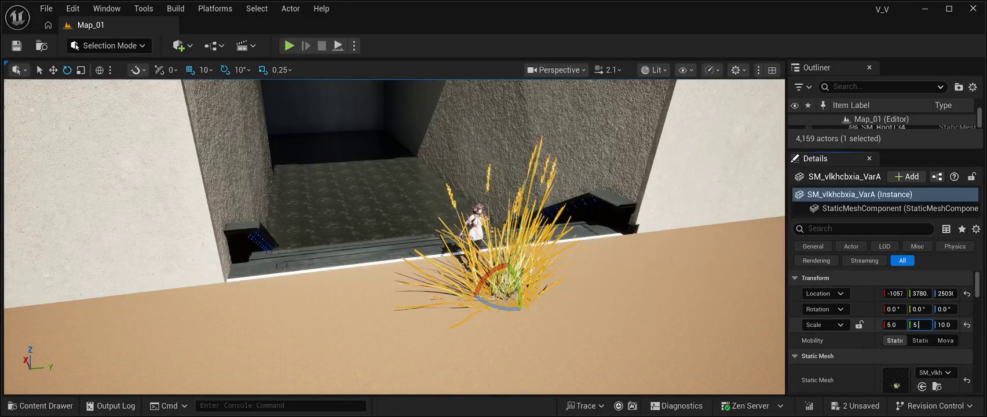
{"action": "key", "text": "Tab"}
{"action": "type", "text": "5"}
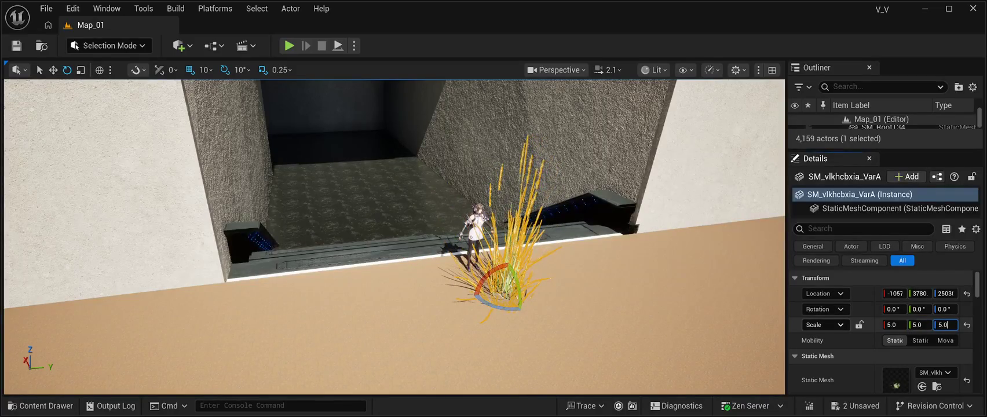
{"action": "key", "text": "Return"}
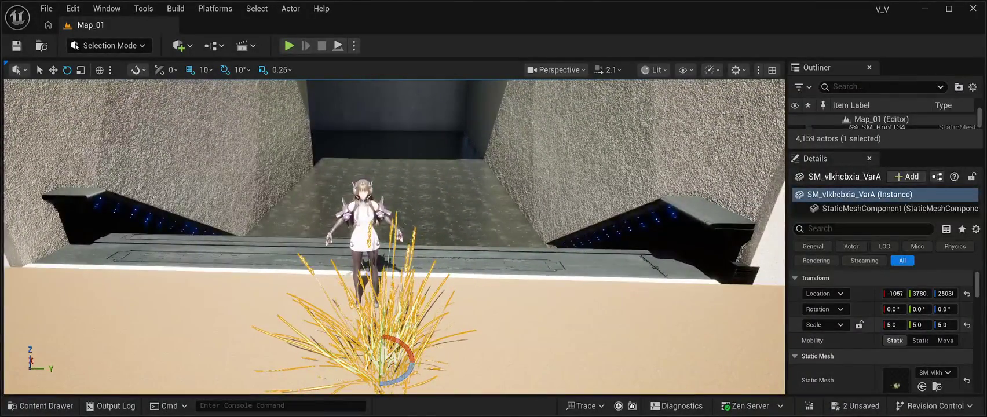
Shrink the grass clump's X, Y and Z scale to 3.0
{"action": "left_click", "coordinate": [893, 325]}
{"action": "type", "text": "3"}
{"action": "key", "text": "Return"}
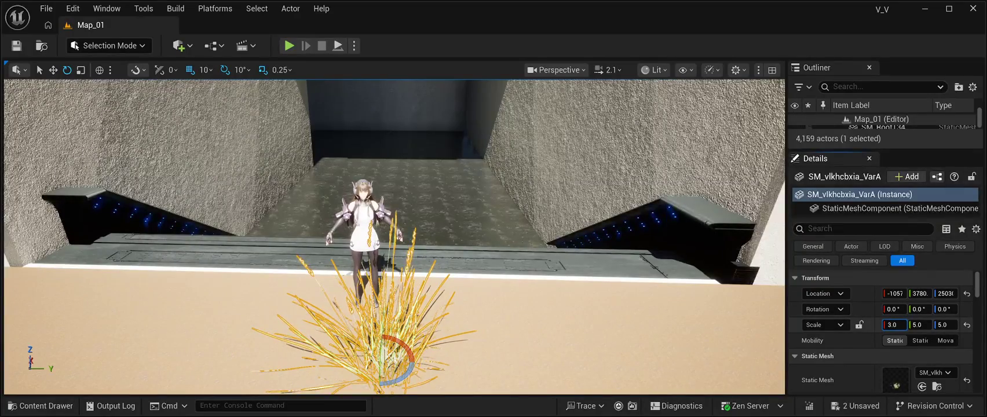
{"action": "left_click", "coordinate": [919, 325]}
{"action": "type", "text": "3.0"}
{"action": "left_click", "coordinate": [946, 325]}
{"action": "type", "text": "3.0"}
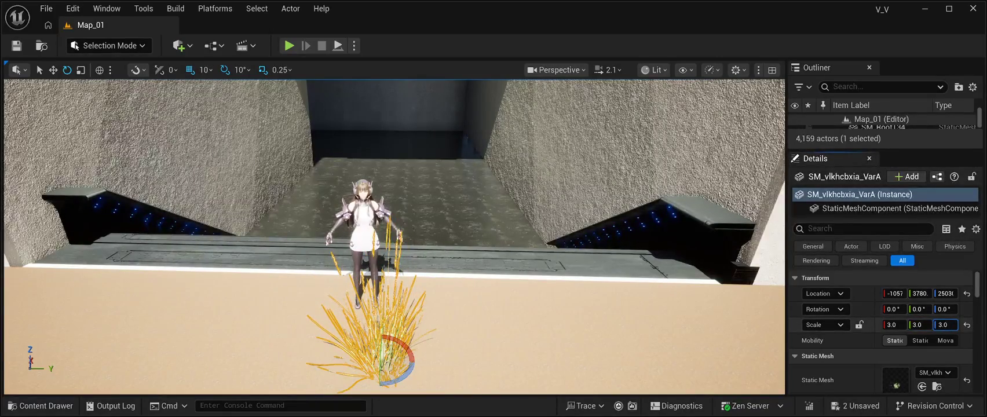
{"action": "key", "text": "Return"}
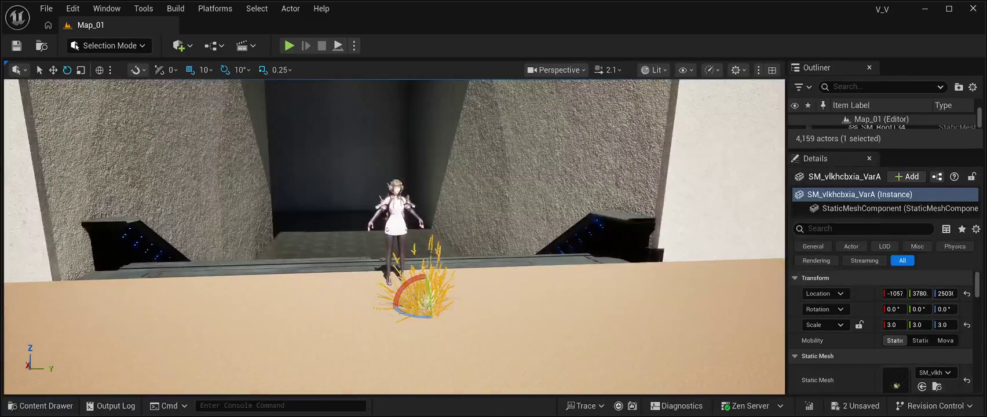
Raise the grass clump's scale to 4.0 on every axis
{"action": "left_click", "coordinate": [892, 325]}
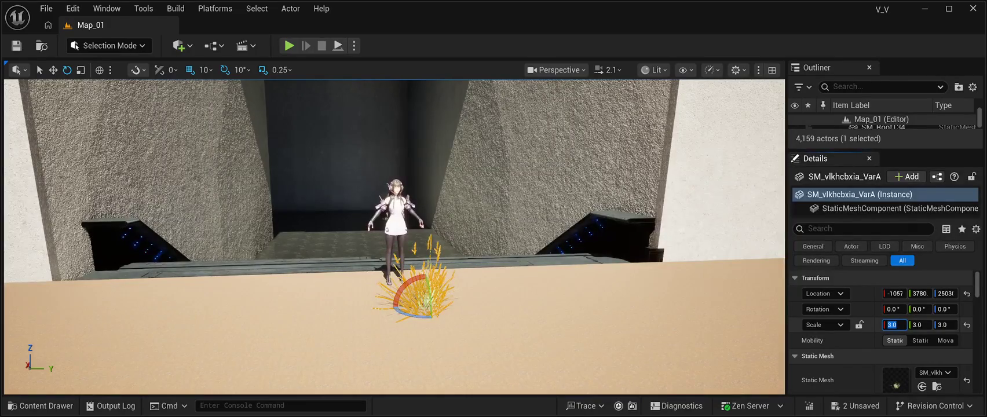
{"action": "left_click", "coordinate": [918, 325]}
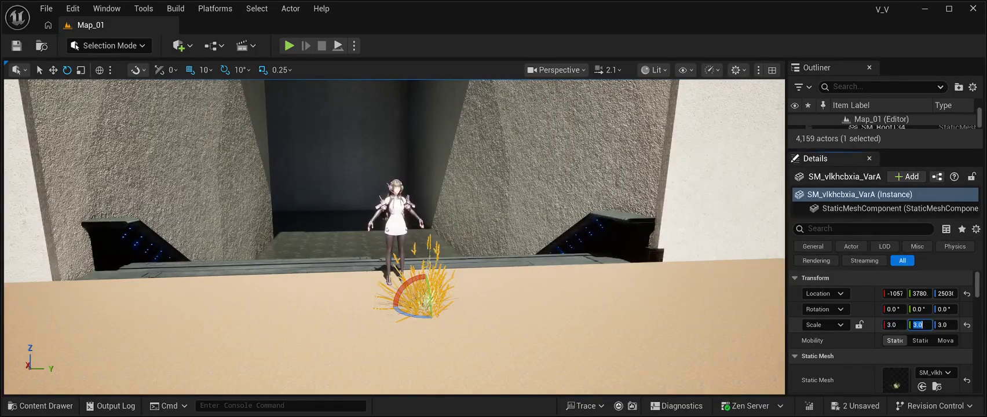
{"action": "left_click", "coordinate": [944, 325]}
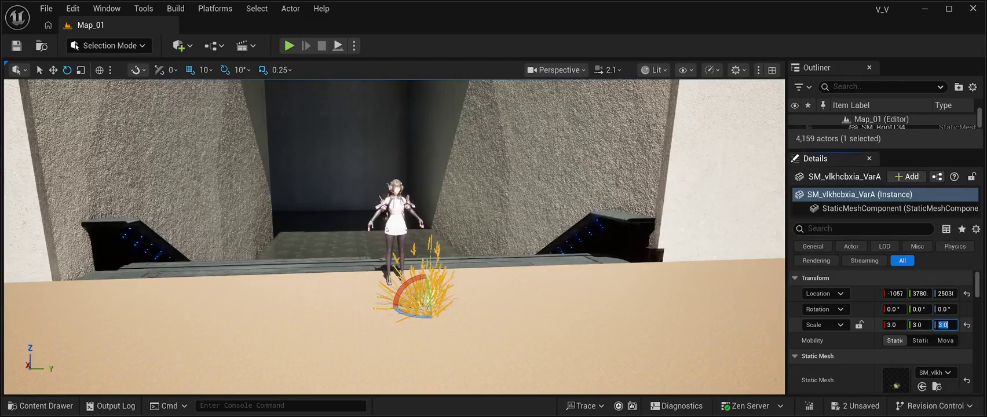
{"action": "left_click", "coordinate": [893, 324]}
{"action": "type", "text": "4.0"}
{"action": "key", "text": "Tab"}
{"action": "type", "text": "4.0"}
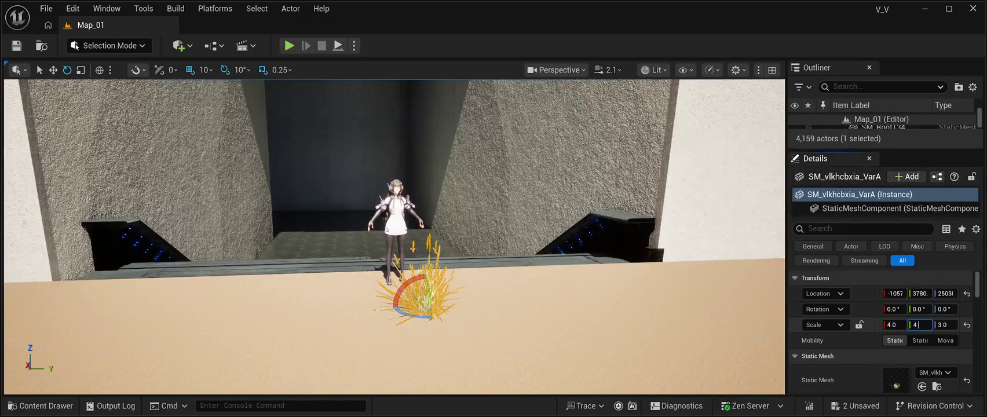
{"action": "key", "text": "Tab"}
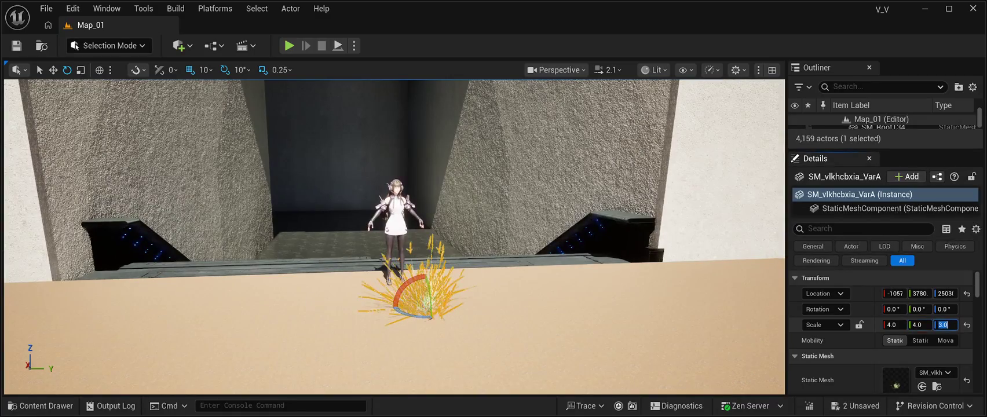
{"action": "type", "text": "4.0"}
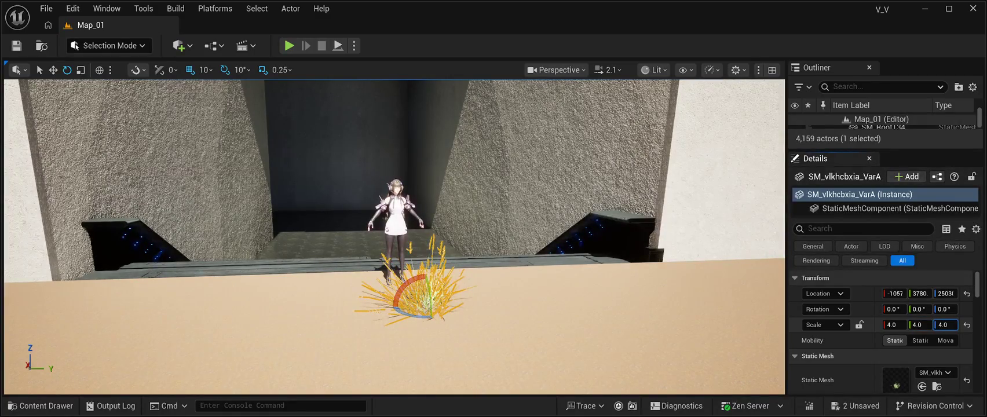
{"action": "key", "text": "Return"}
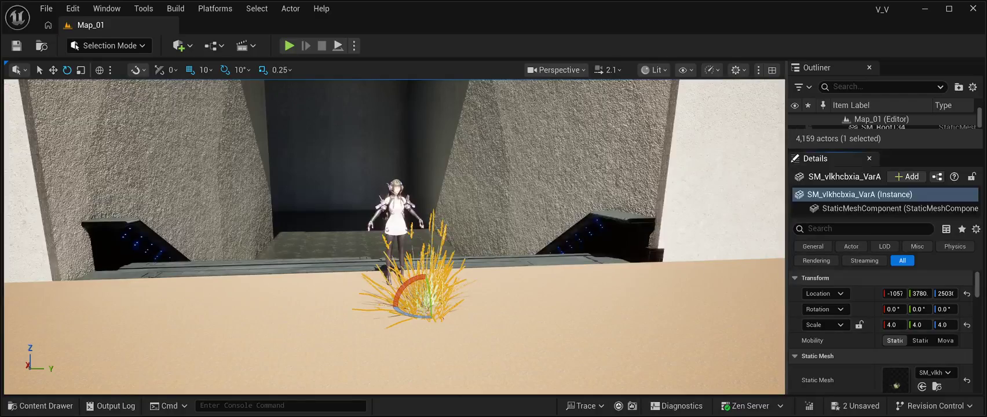
{"action": "scroll", "coordinate": [394, 232], "scroll_direction": "down", "scroll_amount": 5}
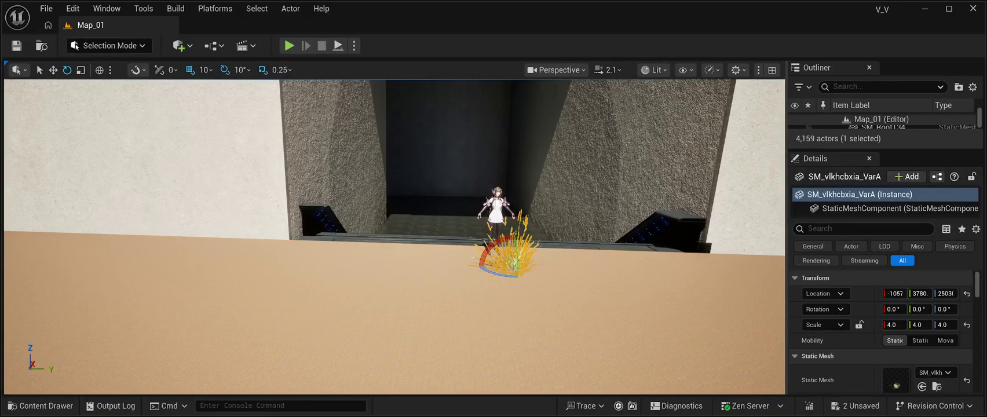
Move the grass clump along Y to 4160 beside the doorway, save, and enter Foliage Mode
{"action": "left_click_drag", "start_coordinate": [394, 243], "coordinate": [440, 214]}
{"action": "key", "text": "f"}
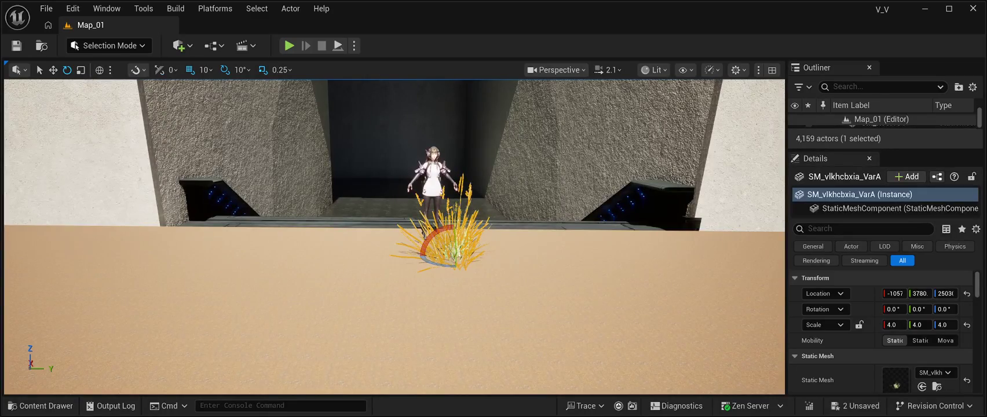
{"action": "key", "text": "w"}
{"action": "mouse_move", "coordinate": [472, 256]}
{"action": "left_mouse_down"}
{"action": "mouse_move", "coordinate": [702, 256]}
{"action": "mouse_move", "coordinate": [640, 240]}
{"action": "left_mouse_up"}
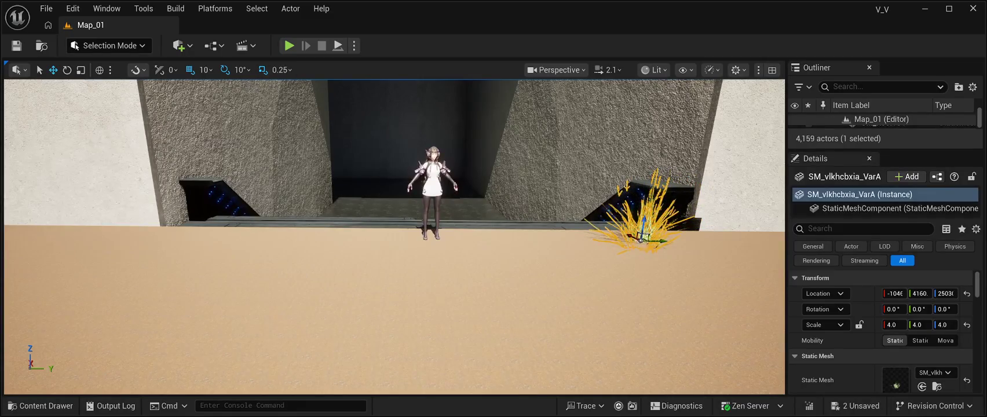
{"action": "key", "text": "ctrl+s"}
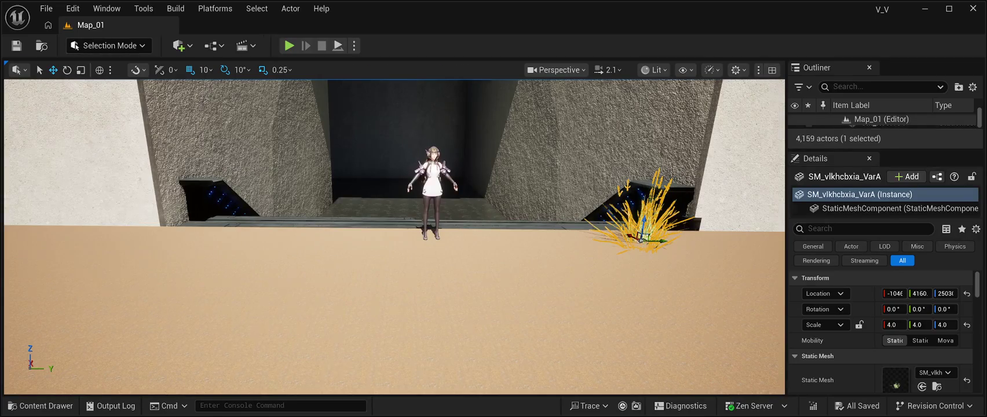
{"action": "key", "text": "shift+3"}
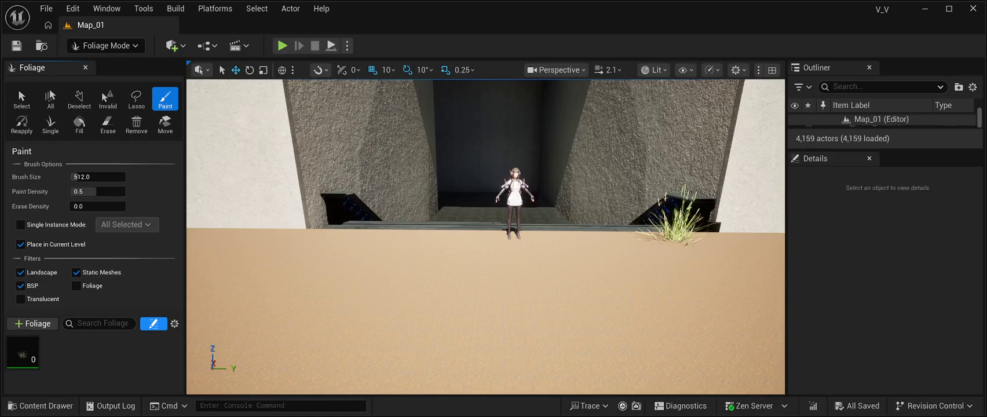
{"action": "left_click", "coordinate": [99, 323]}
{"action": "type", "text": "f"}
{"action": "key", "text": "BackSpace"}
{"action": "type", "text": "grass"}
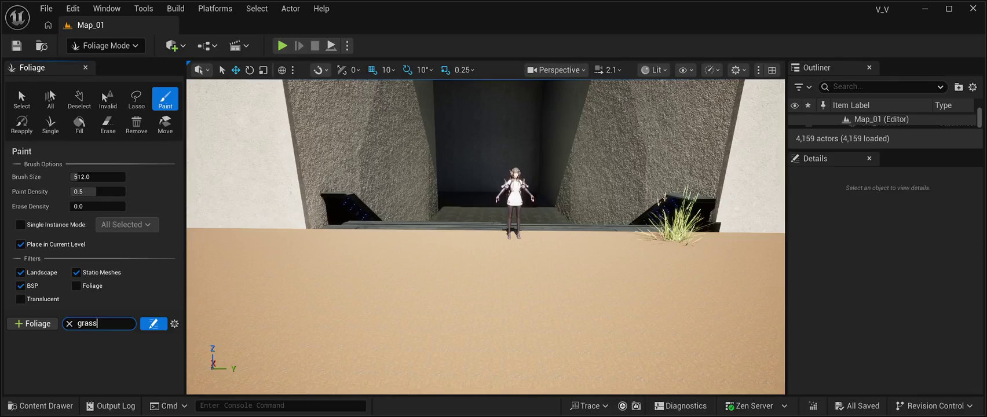
{"action": "key", "text": "BackSpace"}
{"action": "key", "text": "BackSpace"}
{"action": "key", "text": "BackSpace"}
{"action": "type", "text": "grass"}
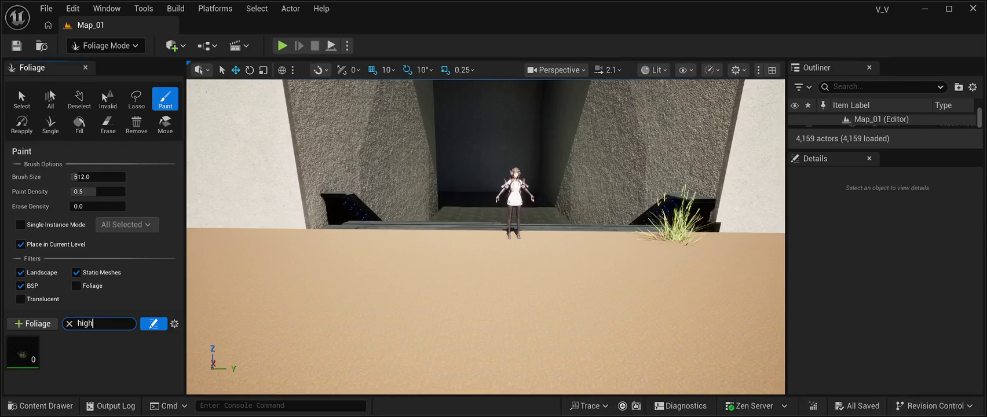
{"action": "key", "text": "BackSpace"}
{"action": "key", "text": "BackSpace"}
{"action": "key", "text": "BackSpace"}
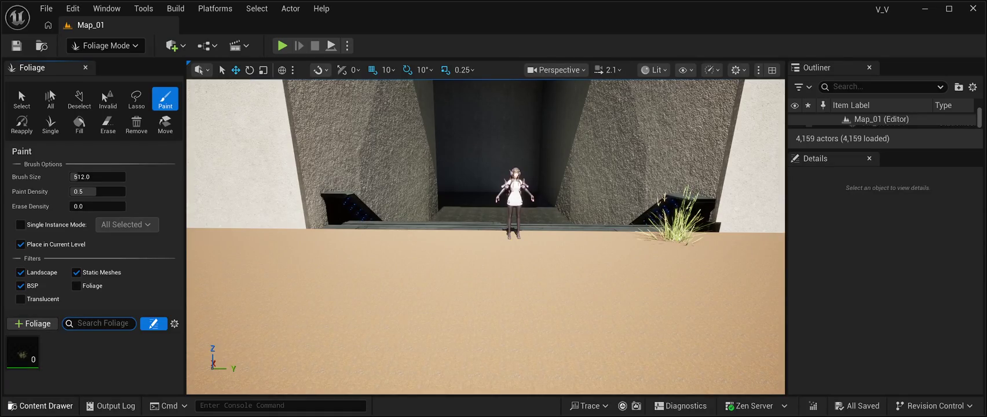
Add more Wild_Grass static meshes from the Content Drawer so the foliage list holds four grass types
{"action": "left_click", "coordinate": [41, 405]}
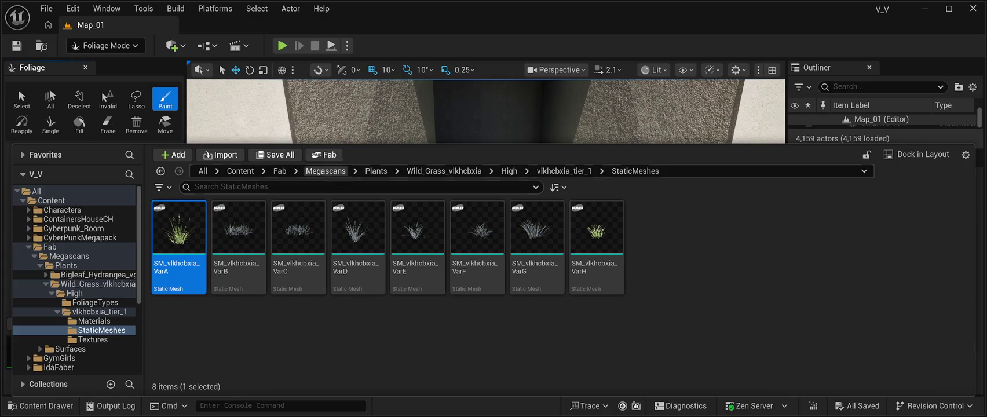
{"action": "key", "text": "ctrl+space"}
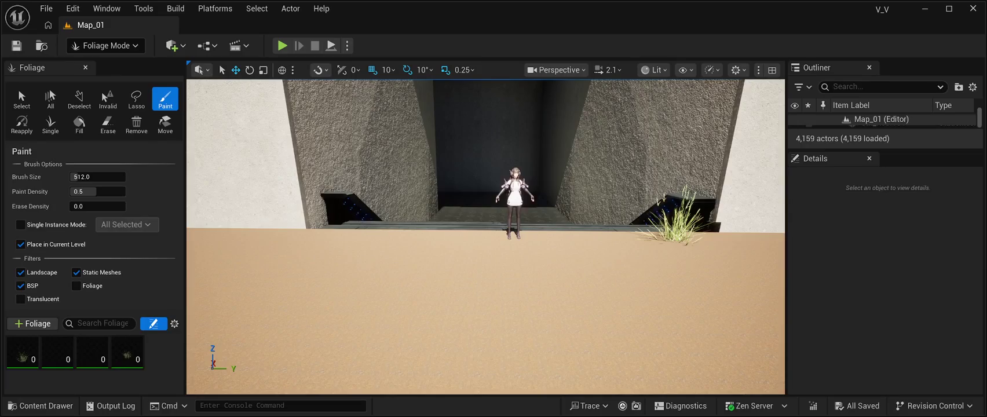
{"action": "mouse_move", "coordinate": [127, 353]}
Raise Paint Density to 1.0 and set Brush Size to 8192
{"action": "left_click_drag", "start_coordinate": [96, 191], "coordinate": [124, 191]}
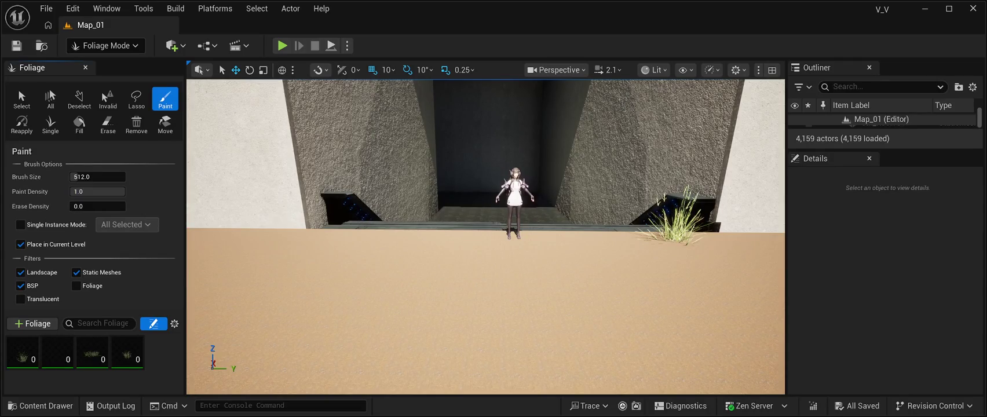
{"action": "left_click_drag", "start_coordinate": [75, 177], "coordinate": [104, 177]}
{"action": "left_click", "coordinate": [93, 177]}
{"action": "type", "text": "8192"}
{"action": "key", "text": "Return"}
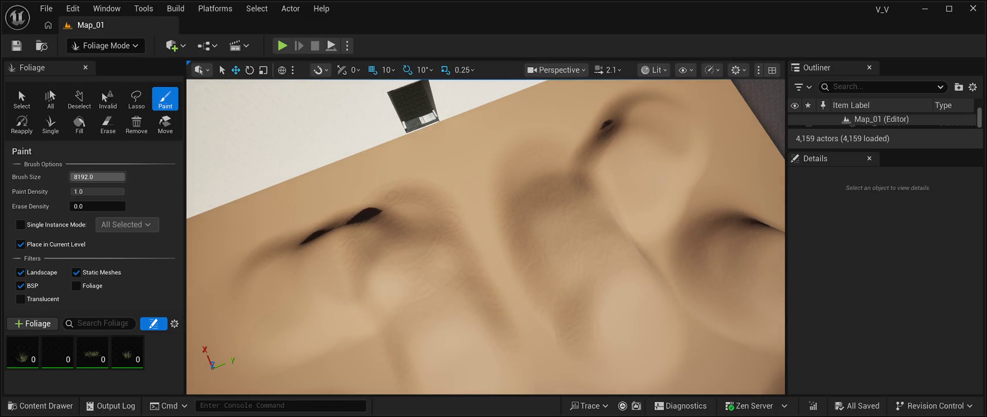
Shrink the brush to about 700, try Fill mode, then return to Paint
{"action": "left_click_drag", "start_coordinate": [110, 177], "coordinate": [76, 178]}
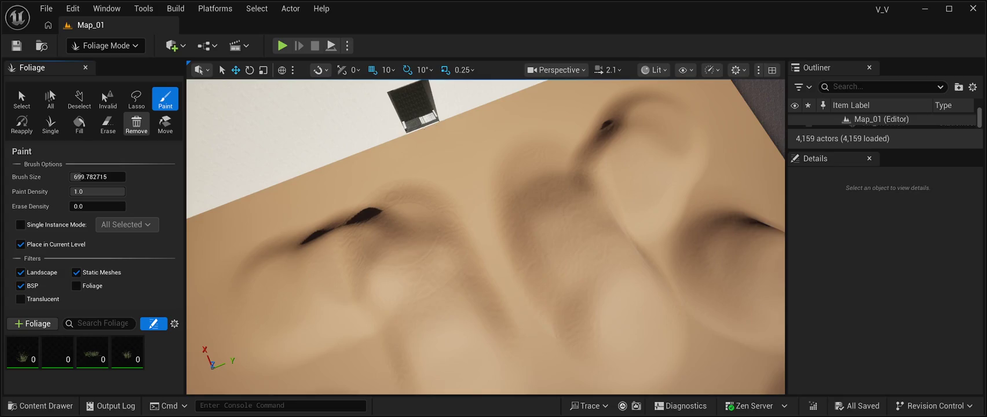
{"action": "left_click", "coordinate": [79, 123]}
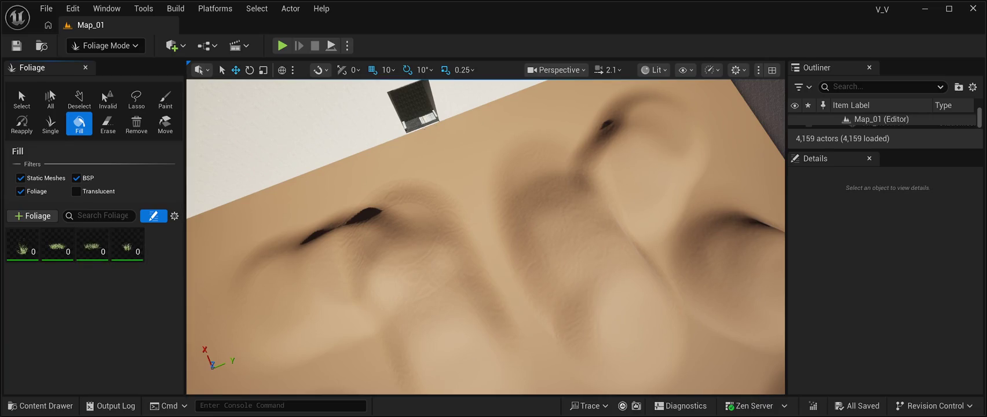
{"action": "left_click", "coordinate": [166, 99]}
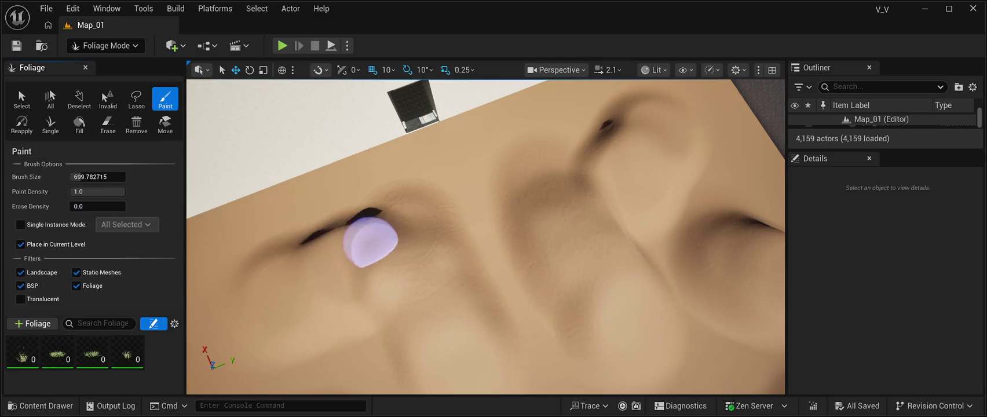
With an 8192 brush, paint grass over three sand patches to about 25K instances per type
{"action": "left_click_drag", "start_coordinate": [95, 176], "coordinate": [127, 177]}
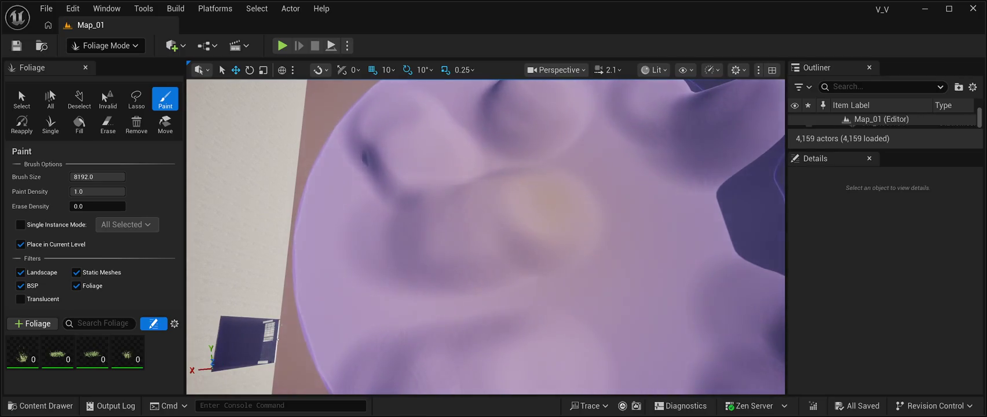
{"action": "left_click", "coordinate": [551, 200]}
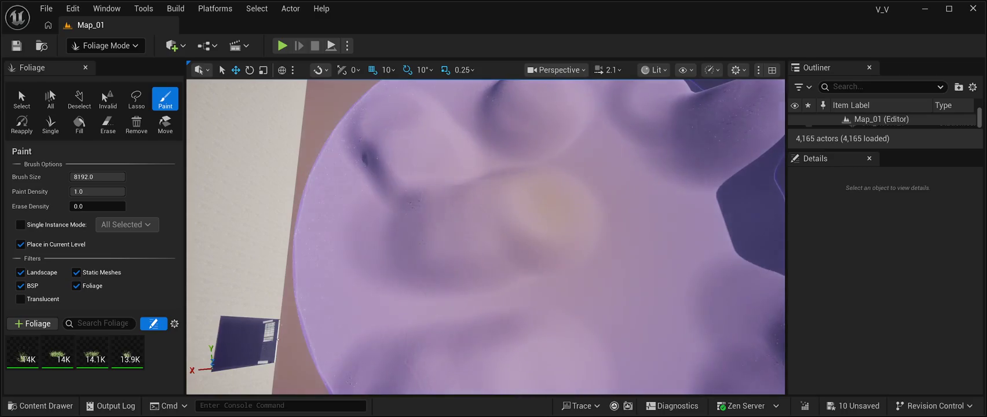
{"action": "scroll", "coordinate": [486, 237], "scroll_direction": "down", "scroll_amount": 5}
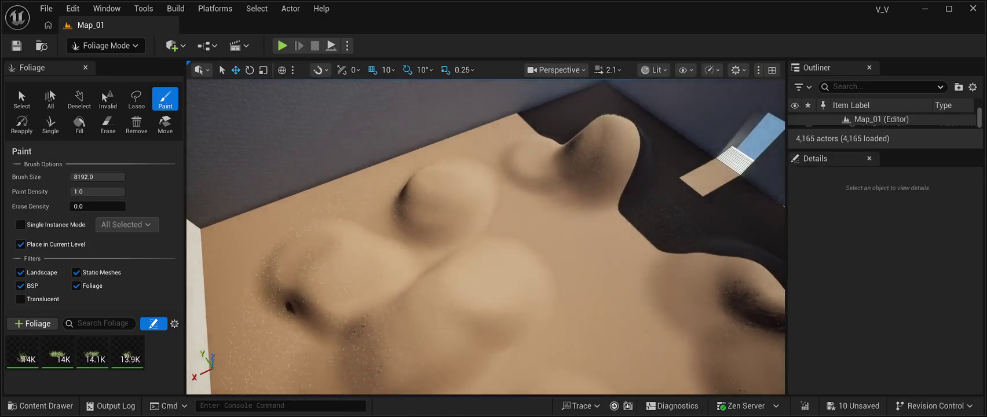
{"action": "scroll", "coordinate": [485, 237], "scroll_direction": "up", "scroll_amount": 3}
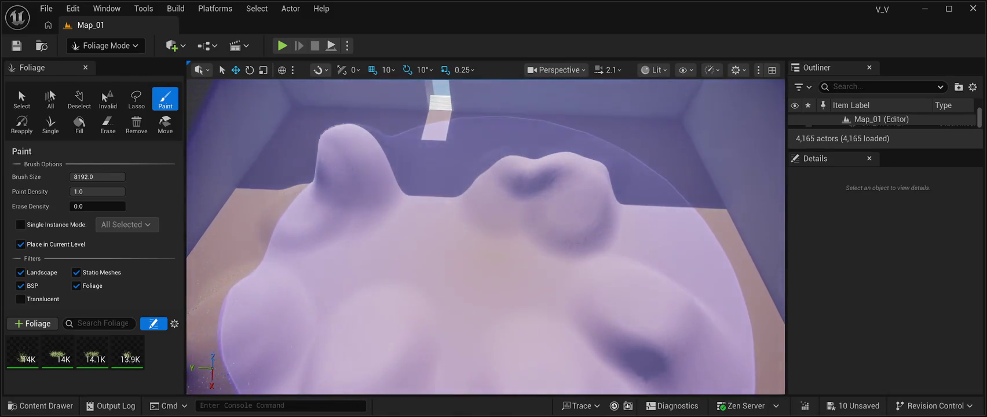
{"action": "left_click", "coordinate": [464, 290]}
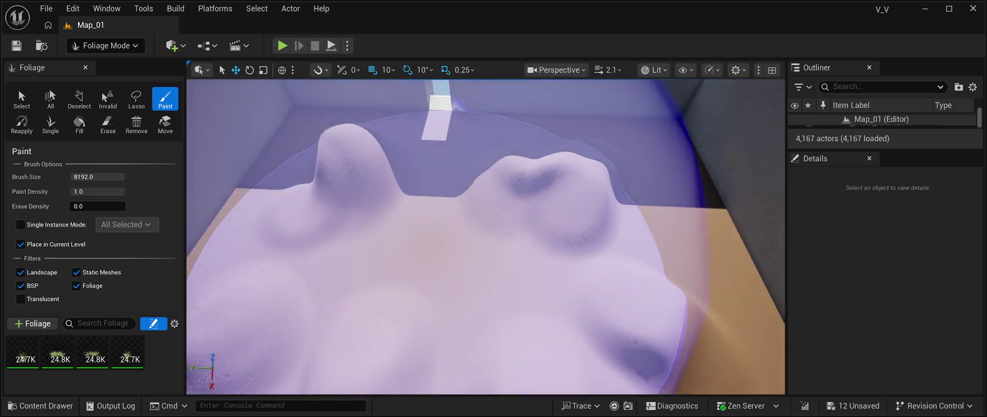
{"action": "left_click", "coordinate": [486, 260]}
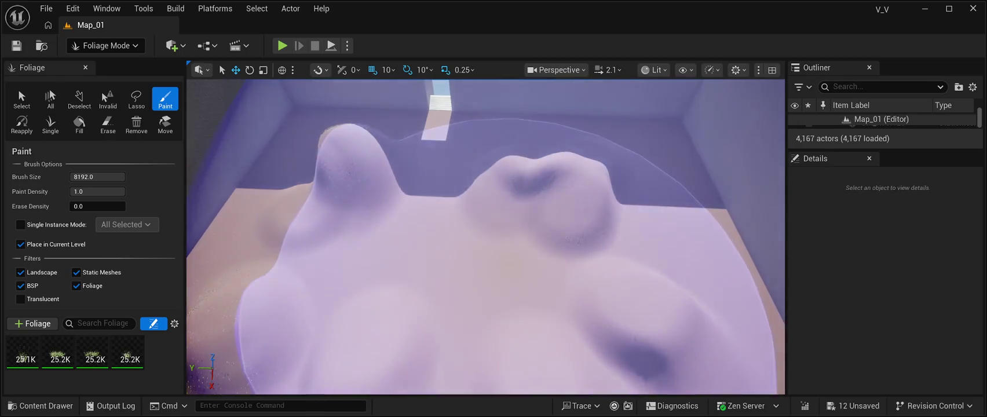
{"action": "scroll", "coordinate": [486, 236], "scroll_direction": "up", "scroll_amount": 5}
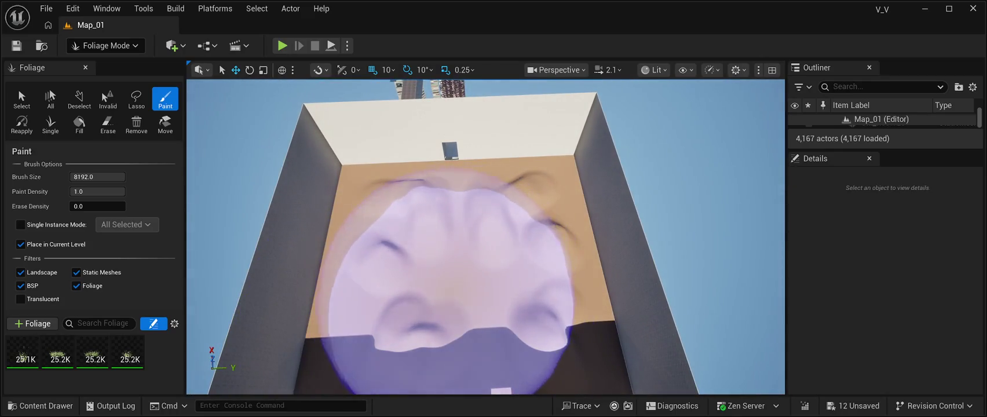
Paint a little more grass over the sand
{"action": "left_click_drag", "start_coordinate": [452, 295], "coordinate": [453, 281]}
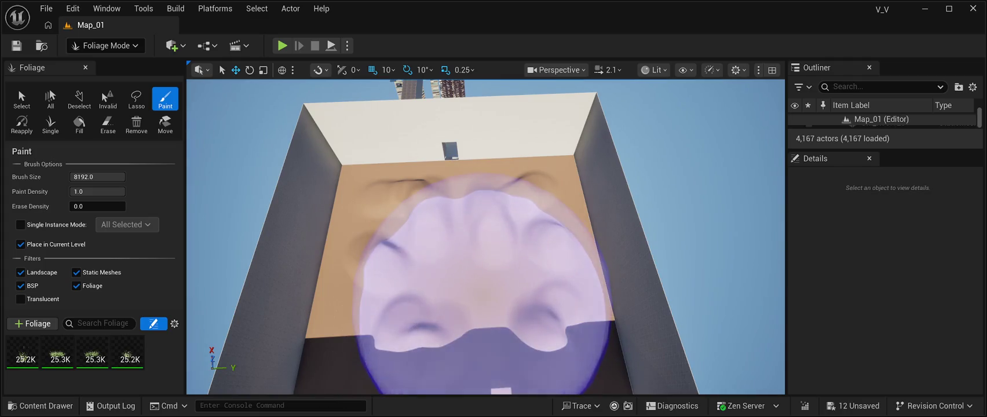
{"action": "scroll", "coordinate": [484, 278], "scroll_direction": "up", "scroll_amount": 3}
{"action": "scroll", "coordinate": [483, 278], "scroll_direction": "up", "scroll_amount": 4}
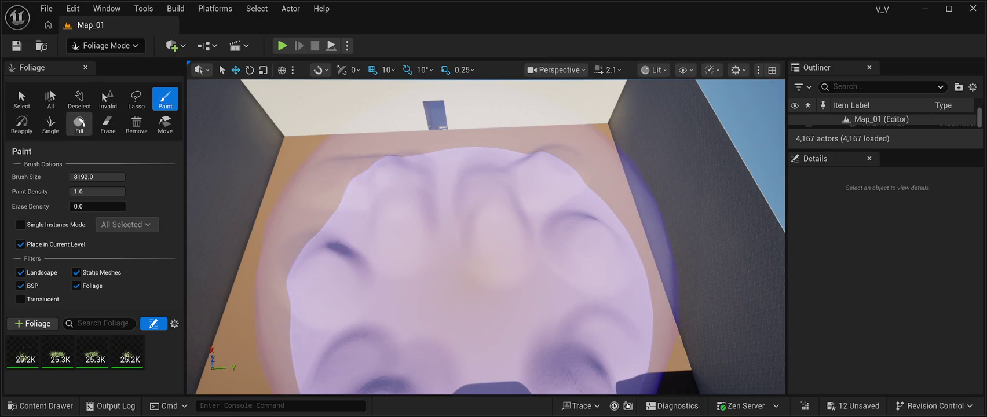
Switch the foliage tool to Fill and select the first grass type
{"action": "left_click", "coordinate": [80, 122]}
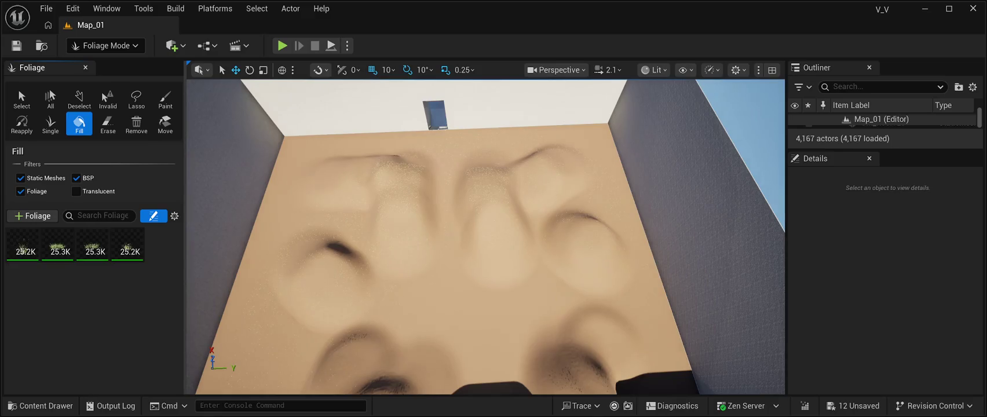
{"action": "mouse_move", "coordinate": [49, 237]}
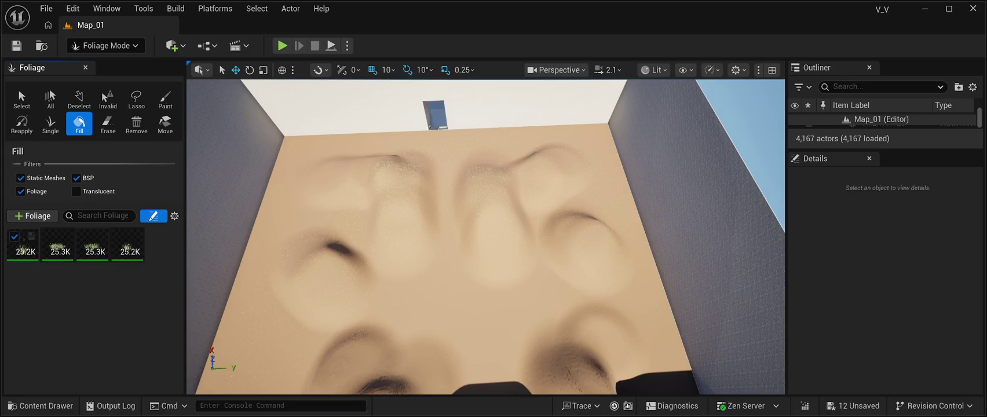
{"action": "left_click", "coordinate": [23, 245]}
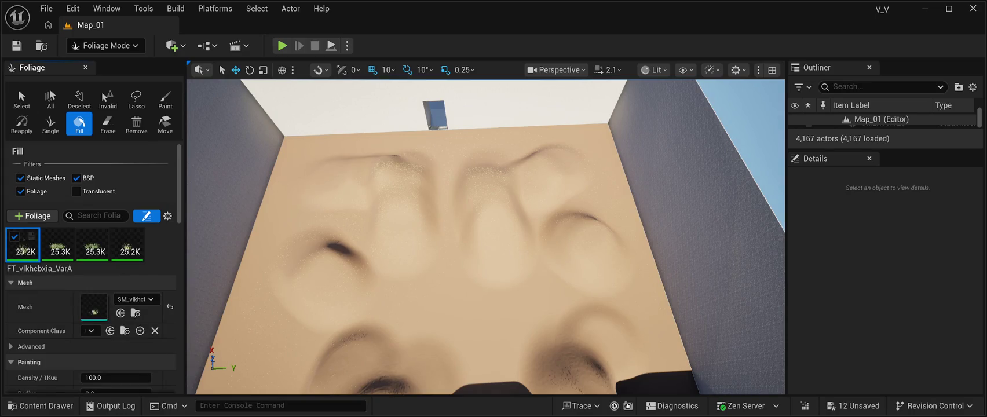
Scroll to FT_vlkhcbxia_VarA's Painting settings showing density 100.0 and 0.8–1.2 scaling
{"action": "scroll", "coordinate": [92, 266], "scroll_direction": "down", "scroll_amount": 4}
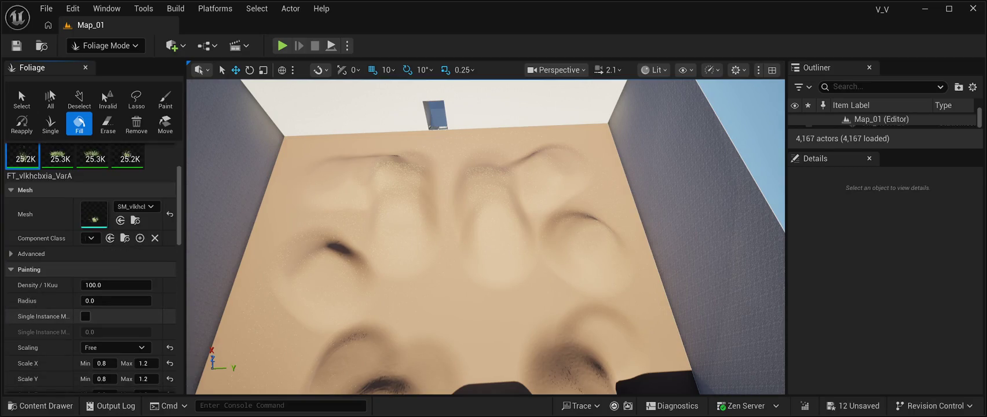
{"action": "scroll", "coordinate": [93, 267], "scroll_direction": "down", "scroll_amount": 1}
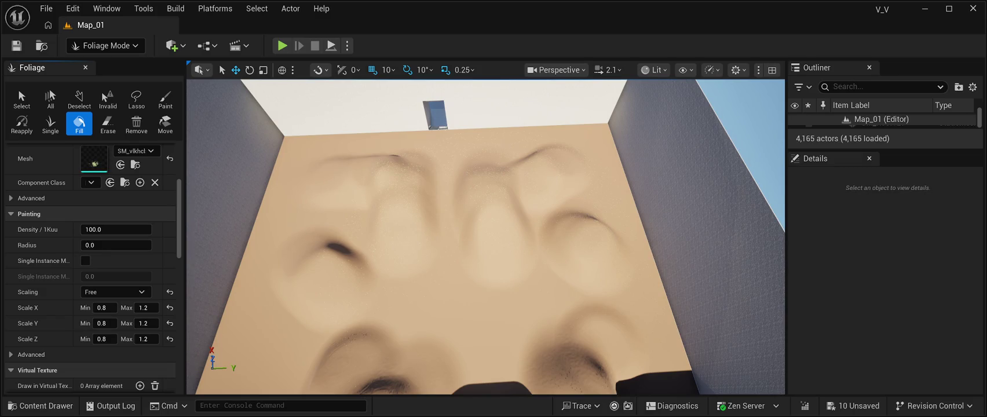
{"action": "scroll", "coordinate": [486, 237], "scroll_direction": "up", "scroll_amount": 5}
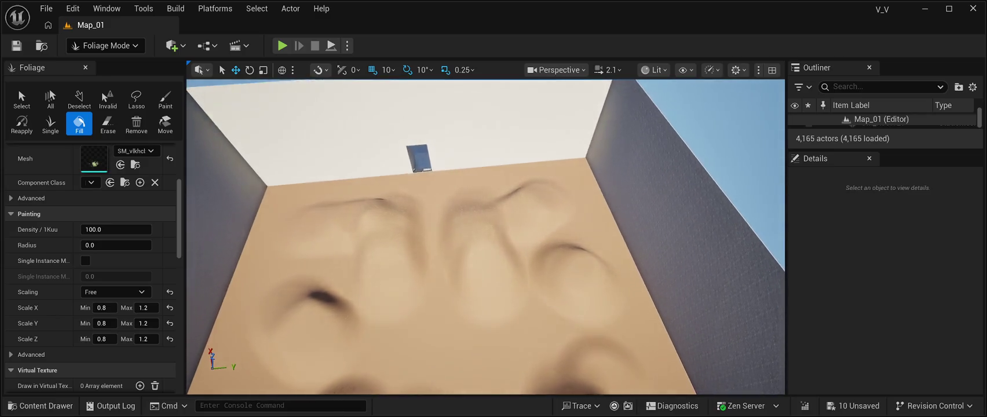
Undo the grass fill with Ctrl+Z, returning Map_01 to 4,159 actors
{"action": "scroll", "coordinate": [485, 237], "scroll_direction": "up", "scroll_amount": 5}
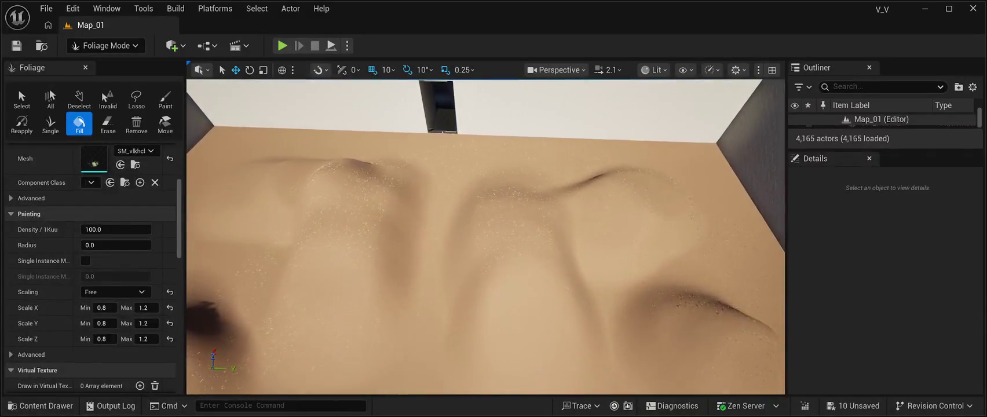
{"action": "left_click", "coordinate": [72, 8]}
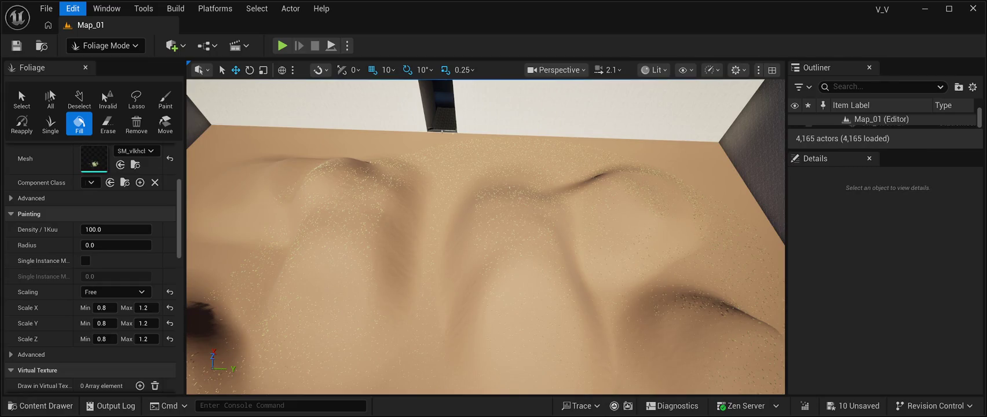
{"action": "key", "text": "ctrl+z"}
{"action": "left_click", "coordinate": [72, 8]}
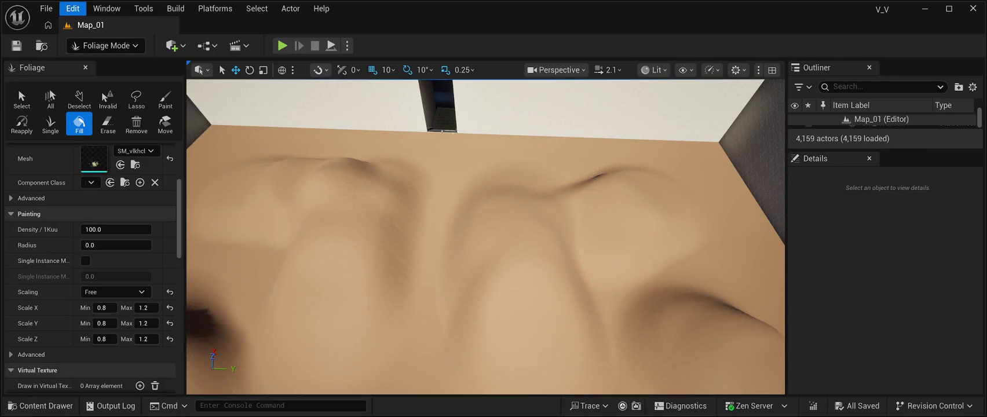
{"action": "key", "text": "Escape"}
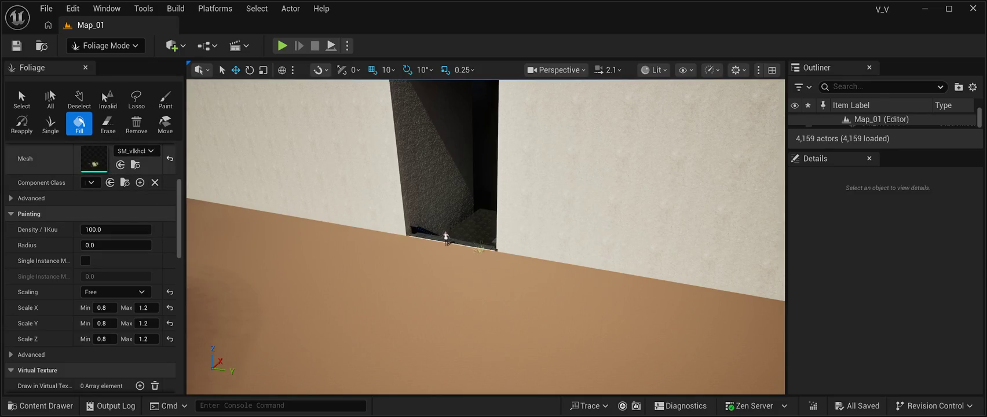
{"action": "left_click", "coordinate": [445, 237]}
{"action": "scroll", "coordinate": [485, 236], "scroll_direction": "up", "scroll_amount": 10}
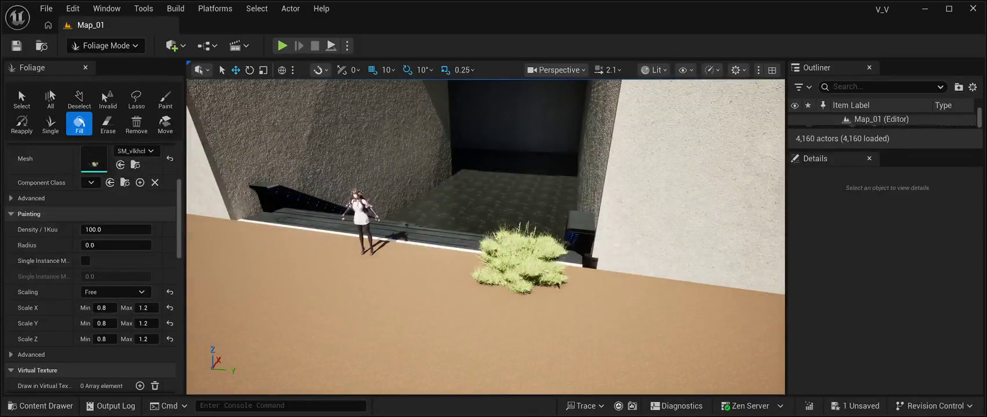
{"action": "scroll", "coordinate": [485, 237], "scroll_direction": "up", "scroll_amount": 3}
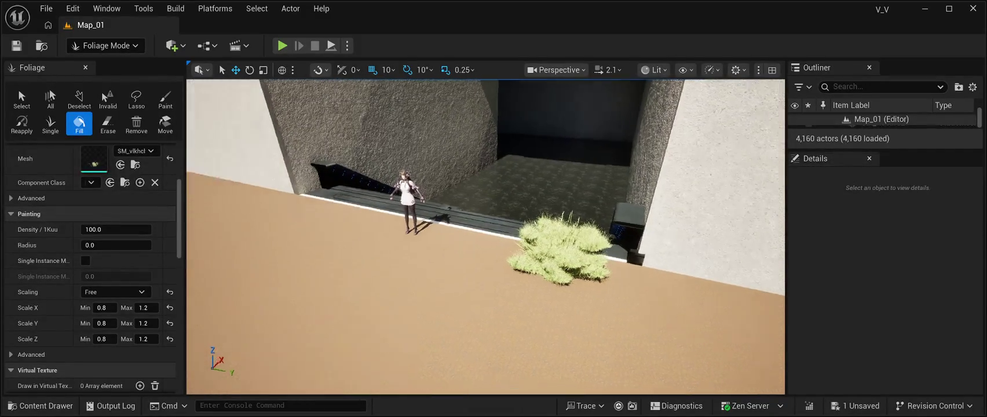
{"action": "scroll", "coordinate": [486, 237], "scroll_direction": "up", "scroll_amount": 5}
{"action": "scroll", "coordinate": [485, 236], "scroll_direction": "down", "scroll_amount": 5}
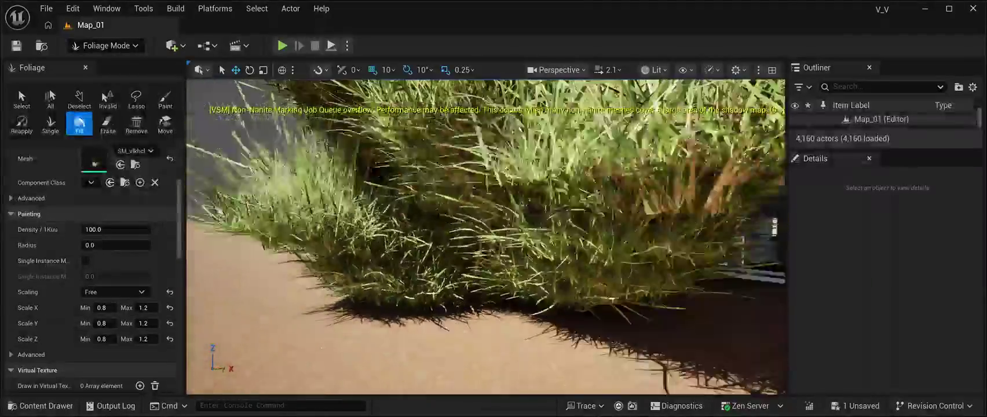
{"action": "scroll", "coordinate": [485, 236], "scroll_direction": "down", "scroll_amount": 4}
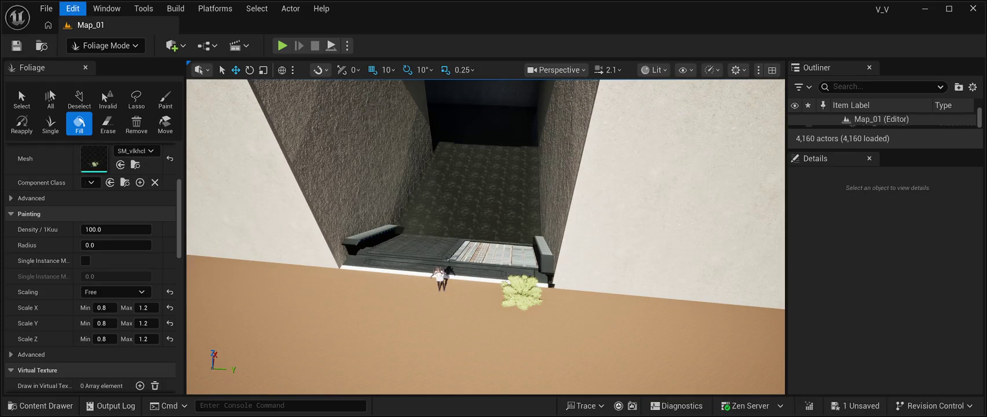
{"action": "key", "text": "ctrl+z"}
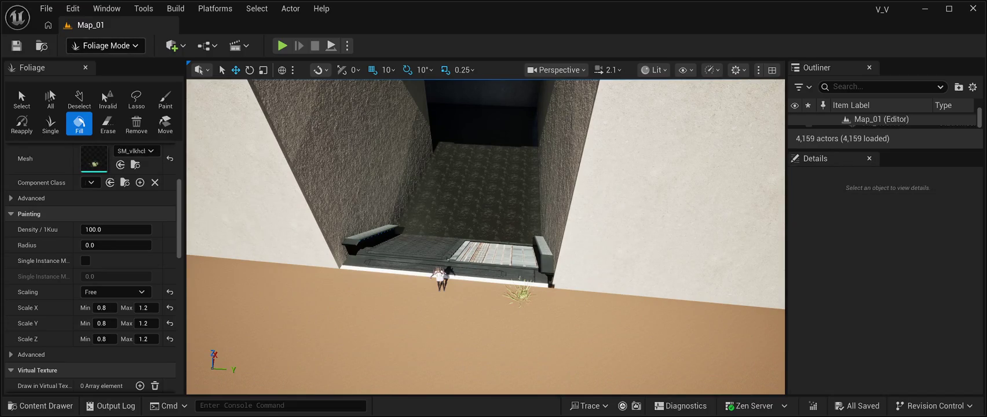
{"action": "mouse_move", "coordinate": [487, 232]}
{"action": "left_mouse_down"}
{"action": "mouse_move", "coordinate": [480, 226]}
{"action": "mouse_move", "coordinate": [497, 209]}
{"action": "left_mouse_up"}
{"action": "left_click_drag", "start_coordinate": [376, 223], "coordinate": [379, 217]}
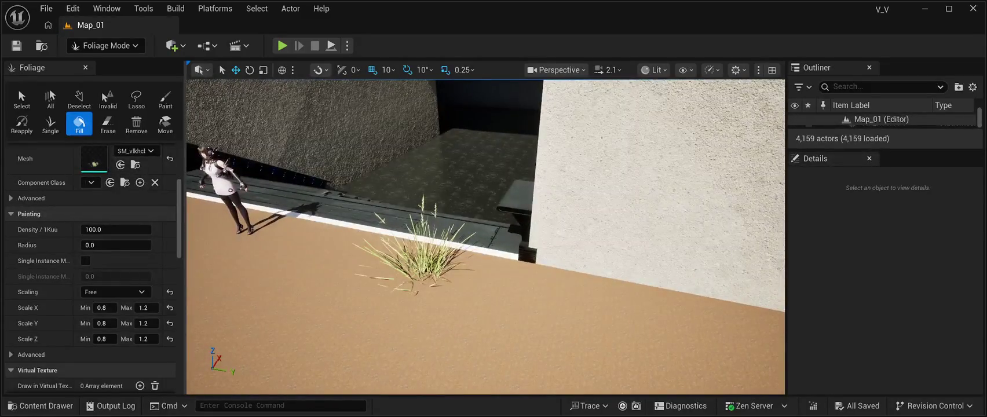
{"action": "key", "text": "shift+1"}
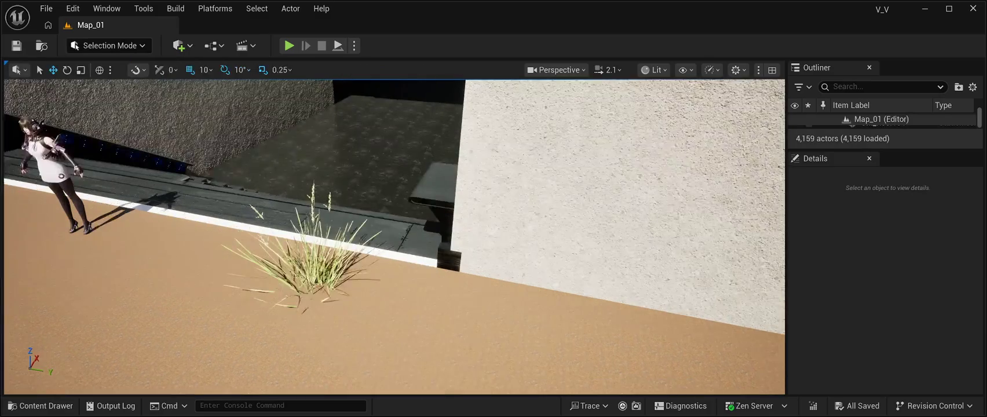
{"action": "left_click", "coordinate": [313, 272]}
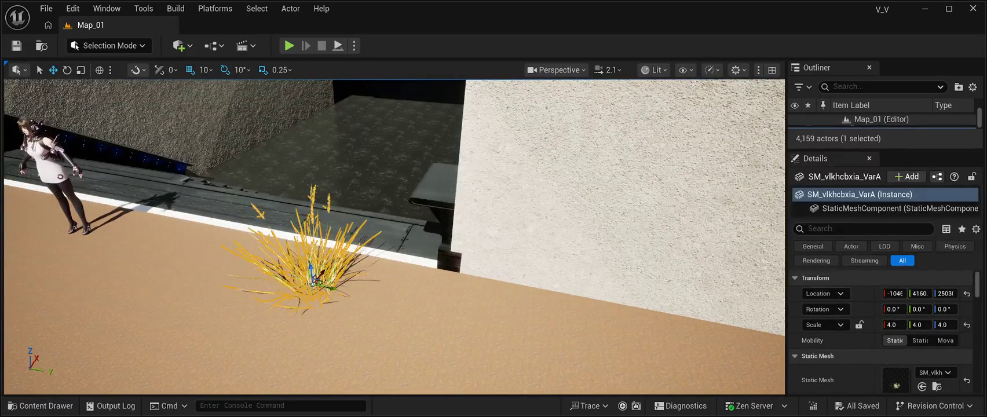
{"action": "left_click_drag", "start_coordinate": [394, 231], "coordinate": [426, 226]}
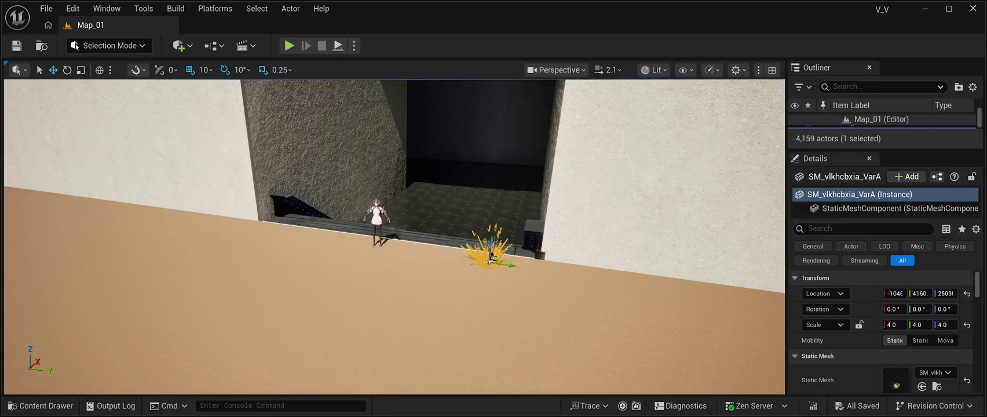
{"action": "key", "text": "shift+3"}
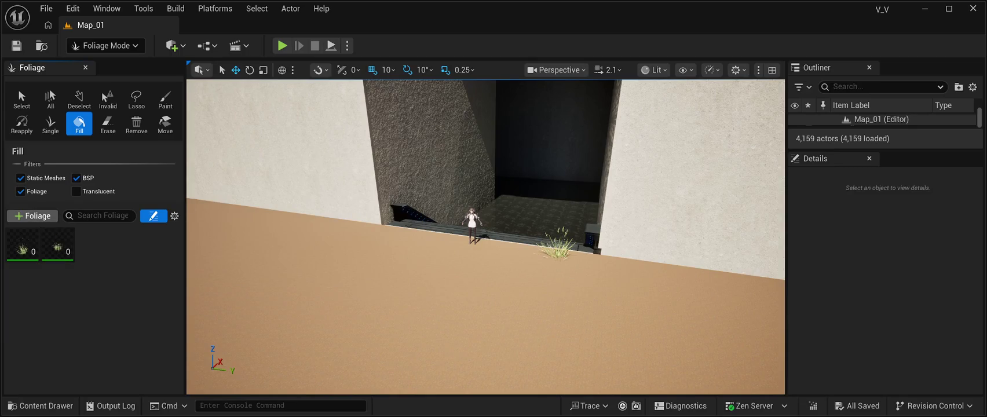
Tick the grass types up to the sixth for filling and show the first type's settings
{"action": "left_click", "coordinate": [15, 236]}
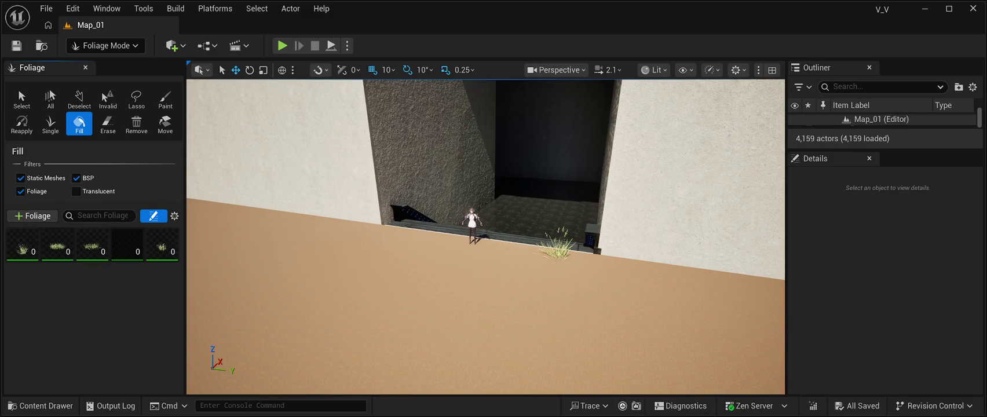
{"action": "left_click", "coordinate": [14, 236]}
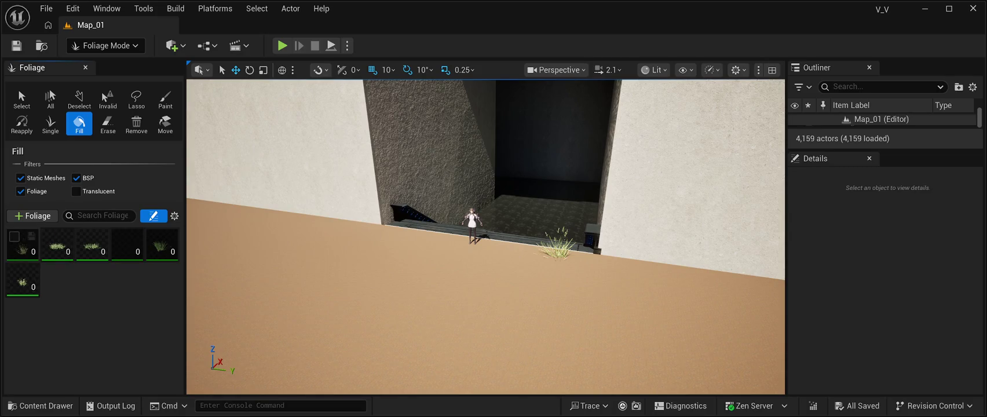
{"action": "left_click", "coordinate": [84, 236]}
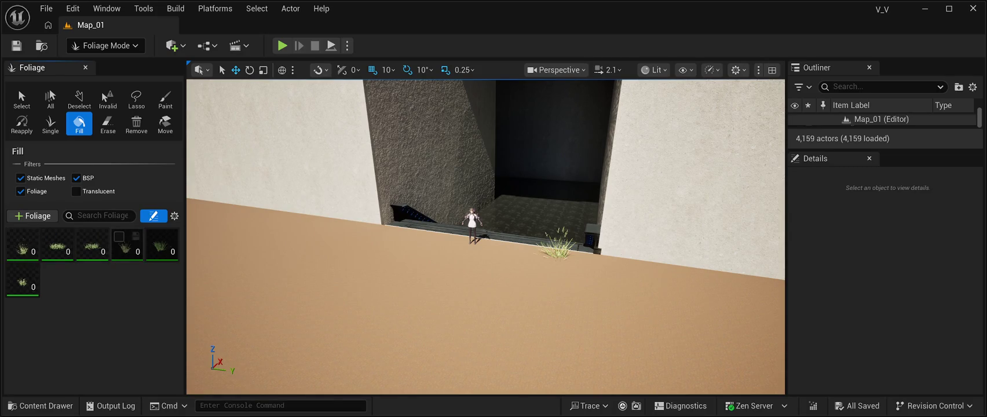
{"action": "left_click", "coordinate": [15, 272]}
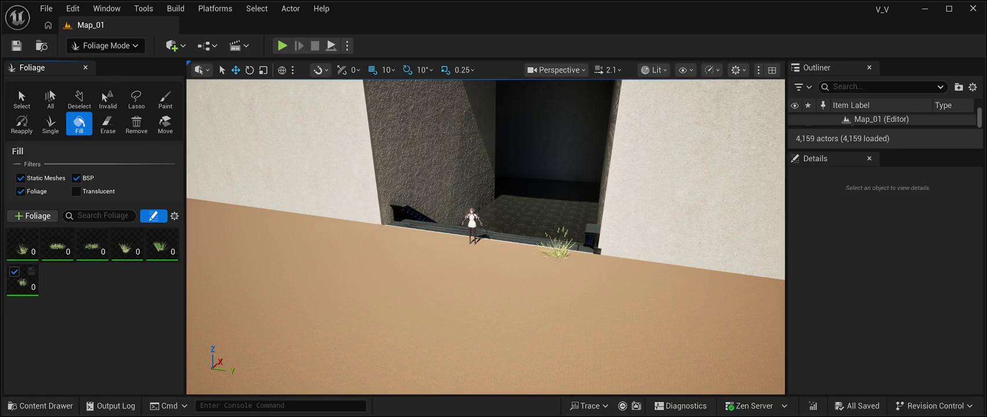
{"action": "left_click", "coordinate": [22, 244]}
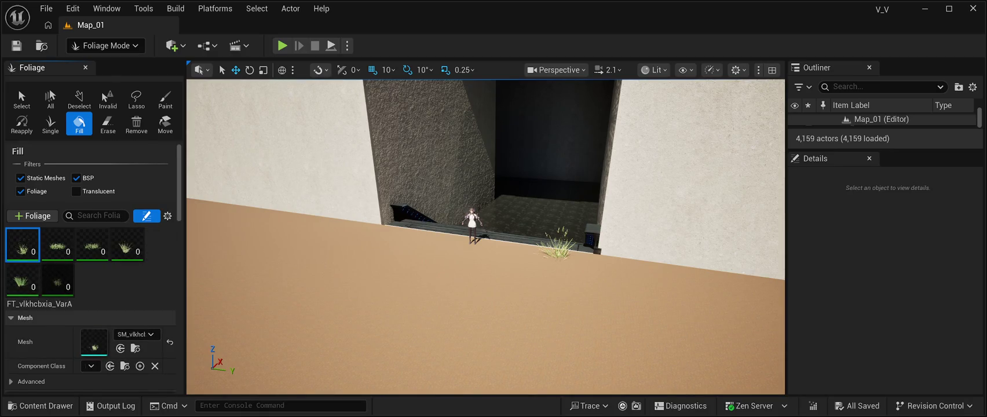
{"action": "scroll", "coordinate": [90, 267], "scroll_direction": "down", "scroll_amount": 5}
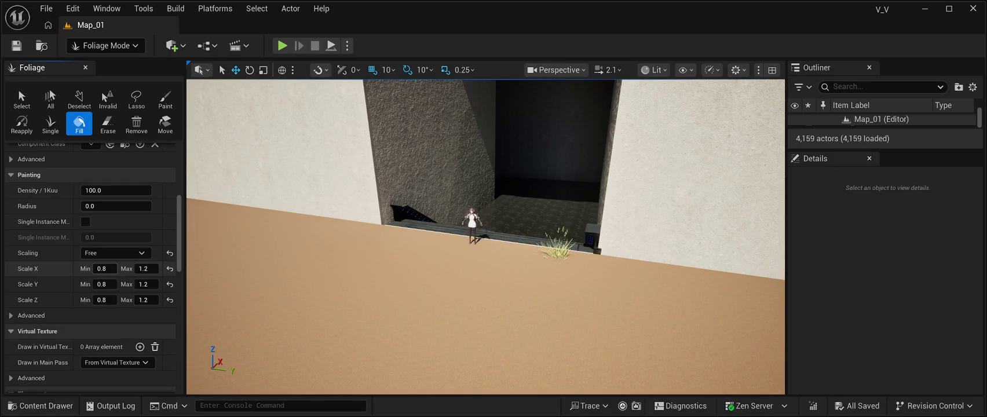
Set the first grass type's Scale X and Y to Min 4.0, Max 4.5
{"action": "left_click", "coordinate": [102, 268]}
{"action": "type", "text": "4.0"}
{"action": "key", "text": "Tab"}
{"action": "type", "text": "4.5"}
{"action": "key", "text": "Tab"}
{"action": "type", "text": "4.0"}
{"action": "key", "text": "Tab"}
{"action": "type", "text": "4"}
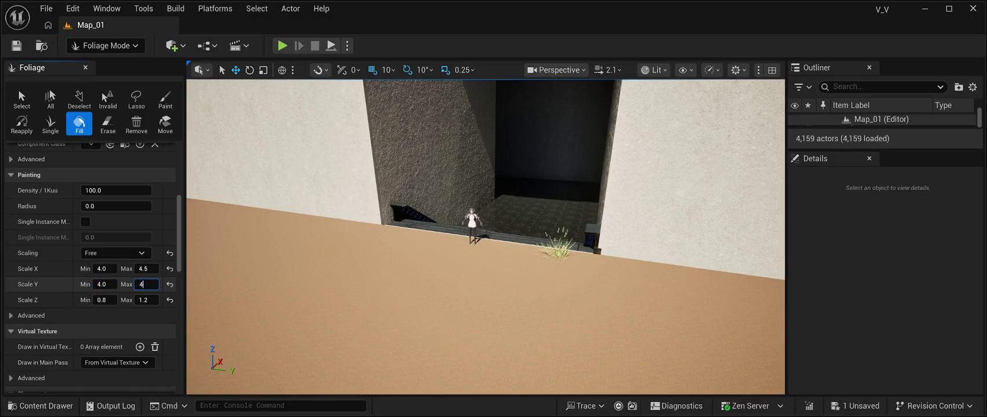
{"action": "type", "text": ".5"}
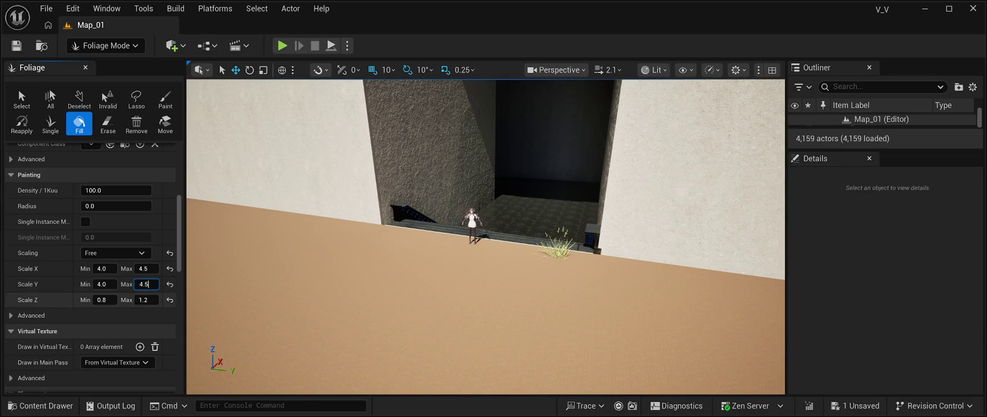
Set its Scale Z to Min 4.0, Max 4.5
{"action": "left_click", "coordinate": [103, 300]}
{"action": "type", "text": "4.0"}
{"action": "key", "text": "BackSpace"}
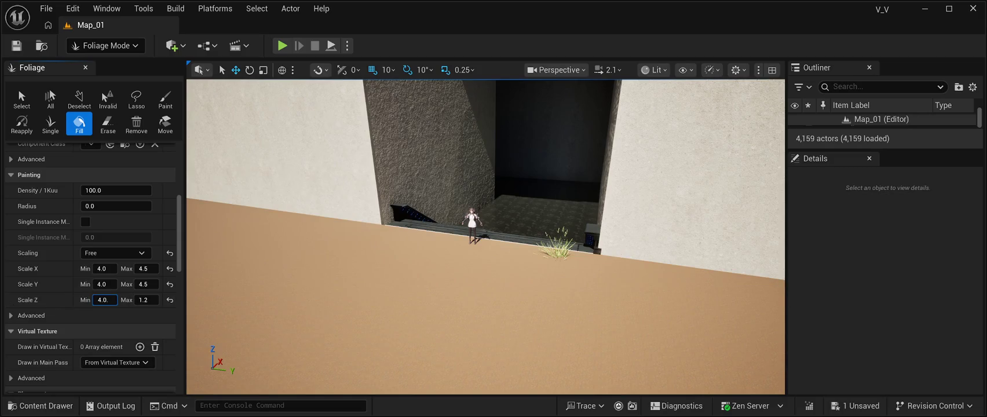
{"action": "left_click", "coordinate": [146, 299]}
{"action": "type", "text": "4.5"}
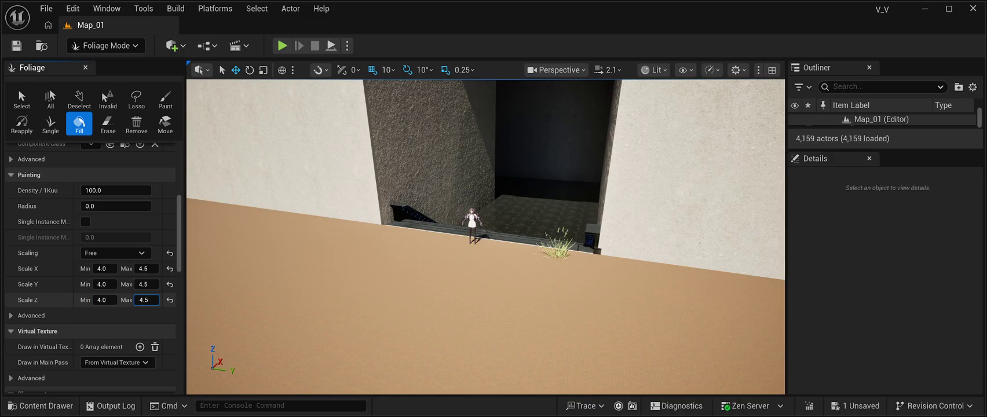
{"action": "key", "text": "Return"}
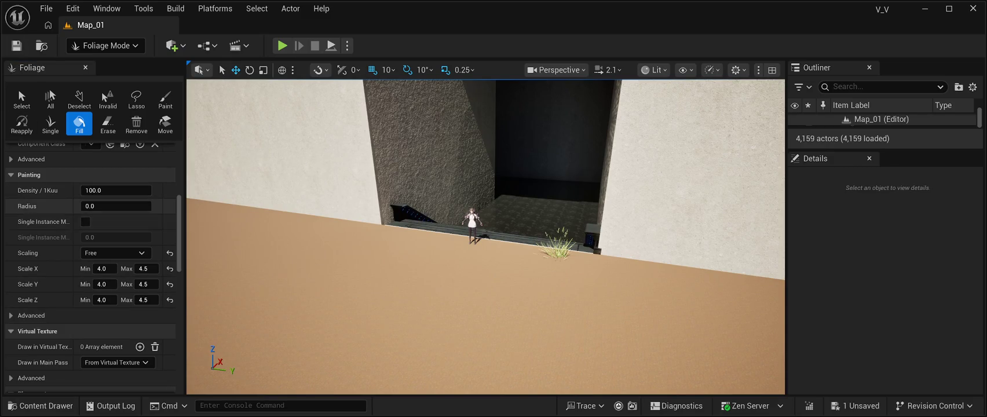
Select FT_vlkhcbxia_VarB and set its Scale X to 4.0–4.5
{"action": "scroll", "coordinate": [87, 206], "scroll_direction": "up", "scroll_amount": 3}
{"action": "scroll", "coordinate": [90, 232], "scroll_direction": "up", "scroll_amount": 2}
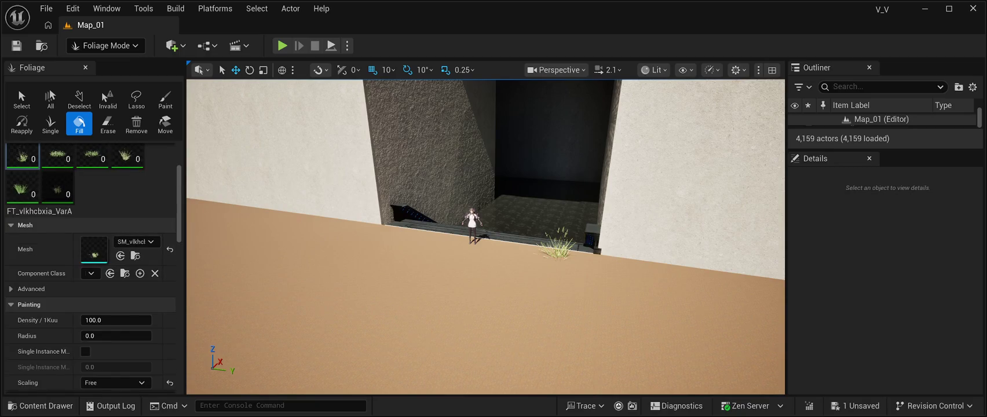
{"action": "scroll", "coordinate": [90, 232], "scroll_direction": "up", "scroll_amount": 2}
{"action": "left_click", "coordinate": [57, 189]}
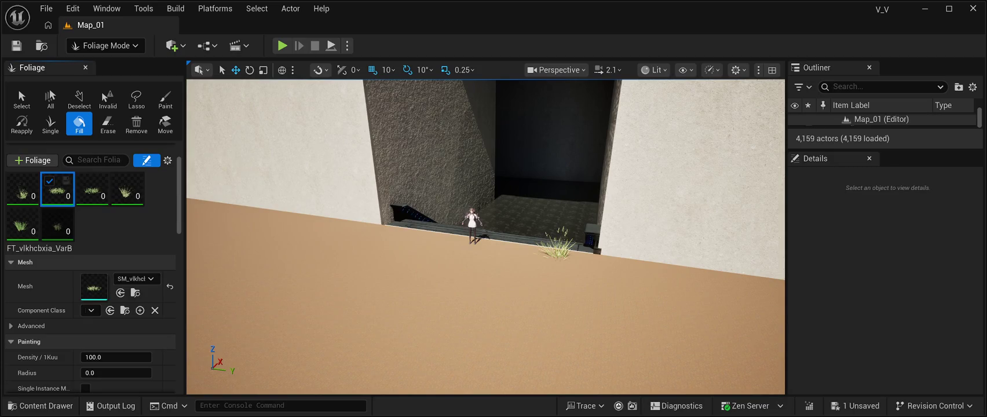
{"action": "scroll", "coordinate": [90, 266], "scroll_direction": "down", "scroll_amount": 5}
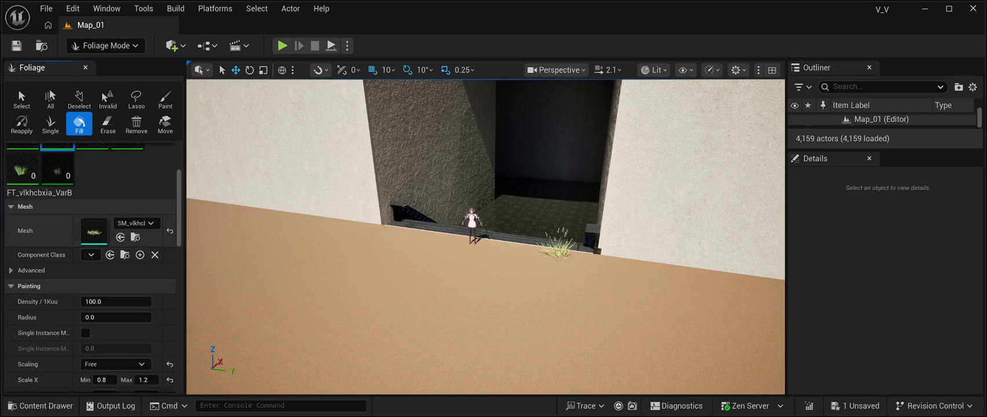
{"action": "scroll", "coordinate": [90, 266], "scroll_direction": "up", "scroll_amount": 3}
{"action": "scroll", "coordinate": [90, 267], "scroll_direction": "up", "scroll_amount": 2}
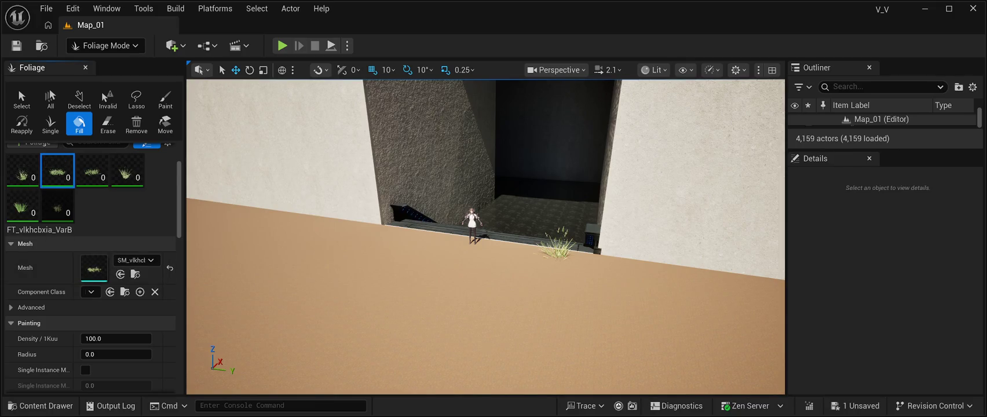
{"action": "scroll", "coordinate": [90, 266], "scroll_direction": "down", "scroll_amount": 5}
{"action": "left_click", "coordinate": [104, 324]}
{"action": "type", "text": "4.0"}
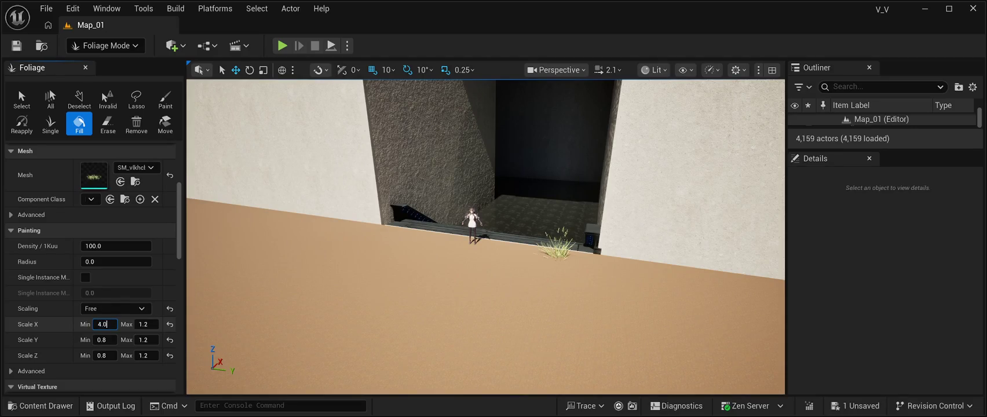
{"action": "key", "text": "Tab"}
{"action": "type", "text": "4.5"}
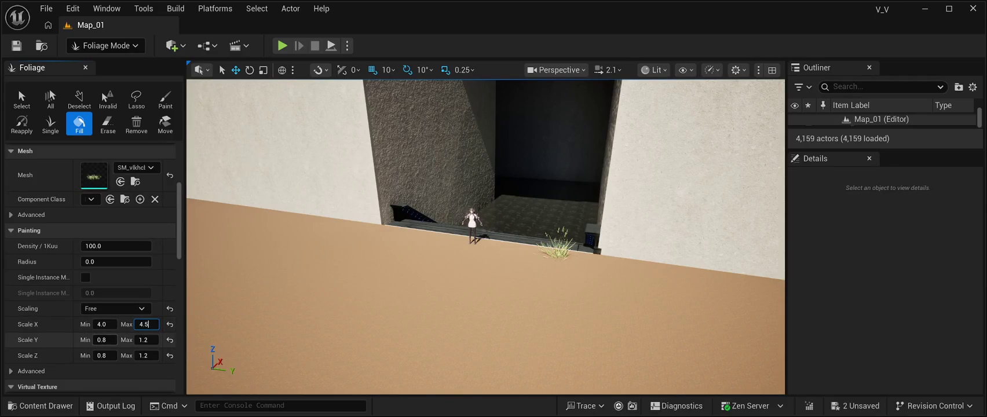
Set VarB's Scale Y and Z each to Min 4.0, Max 4.5
{"action": "left_click", "coordinate": [104, 340]}
{"action": "type", "text": "4.0"}
{"action": "key", "text": "Tab"}
{"action": "type", "text": "4.5"}
{"action": "key", "text": "Tab"}
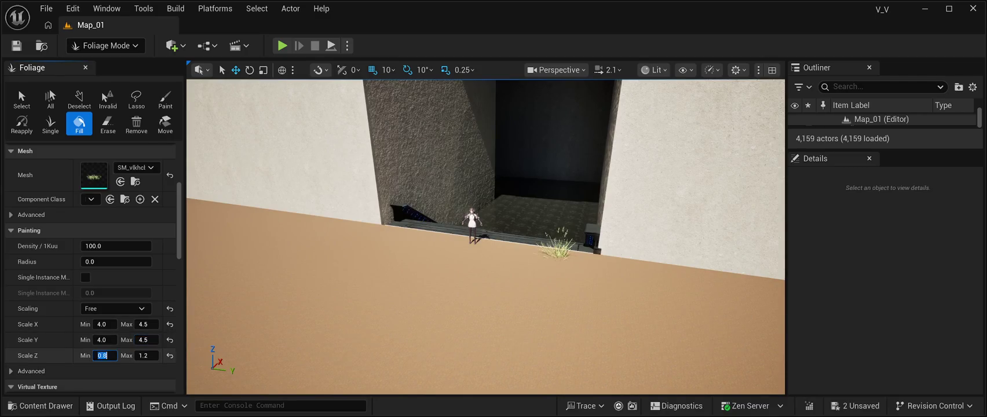
{"action": "type", "text": "4.0"}
{"action": "key", "text": "Tab"}
{"action": "type", "text": "4.5"}
{"action": "key", "text": "Return"}
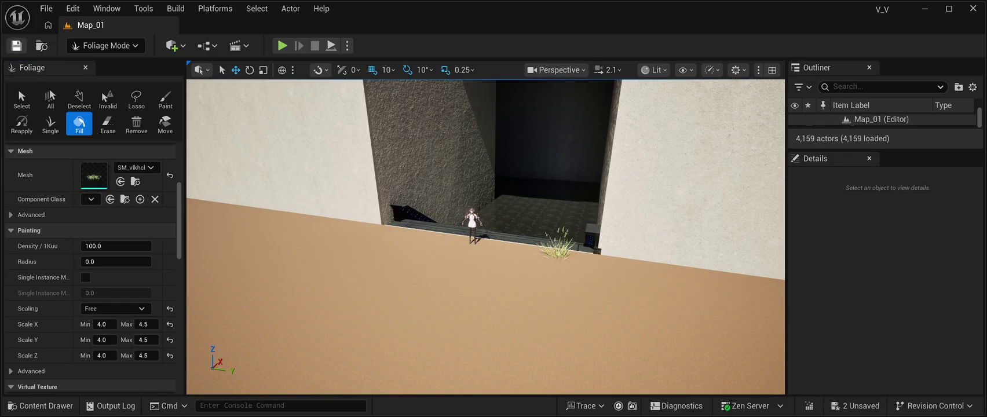
{"action": "scroll", "coordinate": [90, 246], "scroll_direction": "up", "scroll_amount": 5}
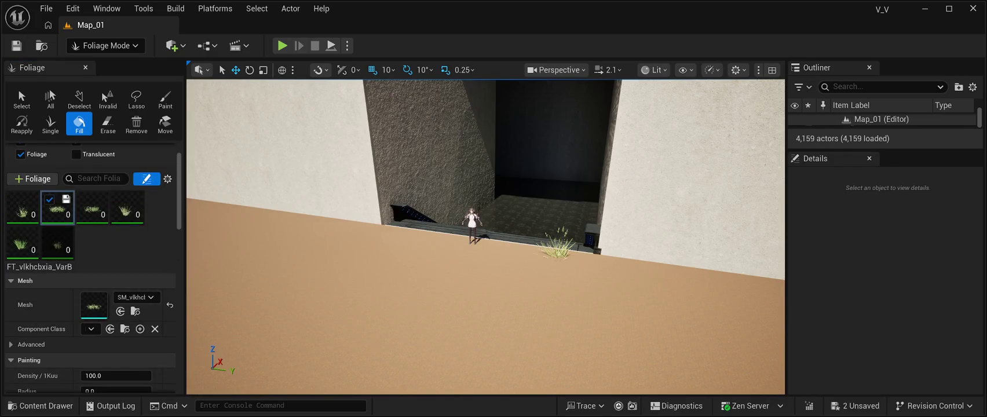
Select FT_vlkhcbxia_VarC and set its Scale X to 4.0–4.5
{"action": "left_click", "coordinate": [92, 207]}
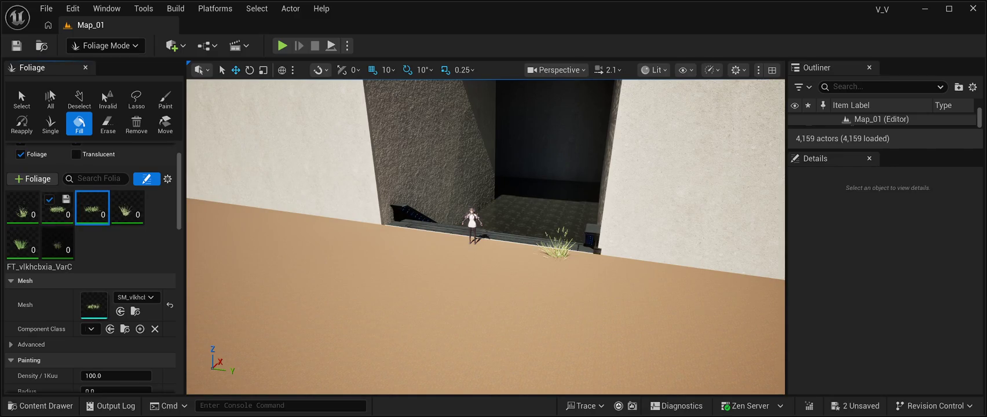
{"action": "scroll", "coordinate": [92, 208], "scroll_direction": "down", "scroll_amount": 2}
{"action": "scroll", "coordinate": [93, 220], "scroll_direction": "down", "scroll_amount": 3}
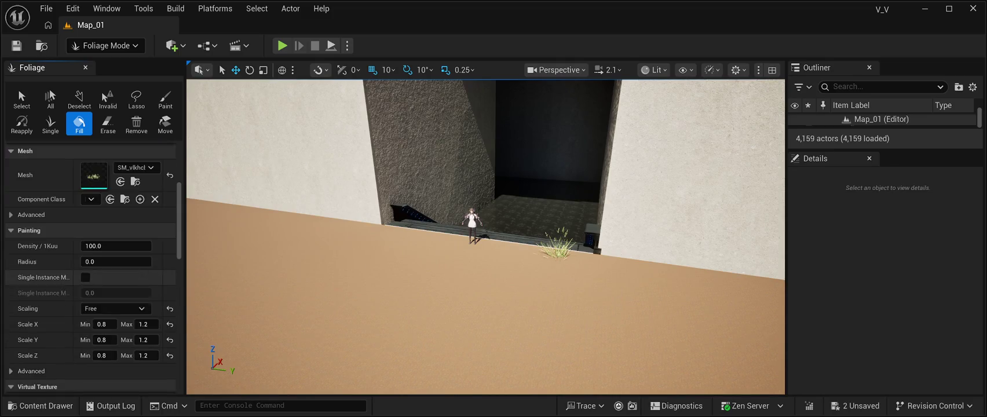
{"action": "left_click", "coordinate": [103, 324]}
{"action": "type", "text": "4.0"}
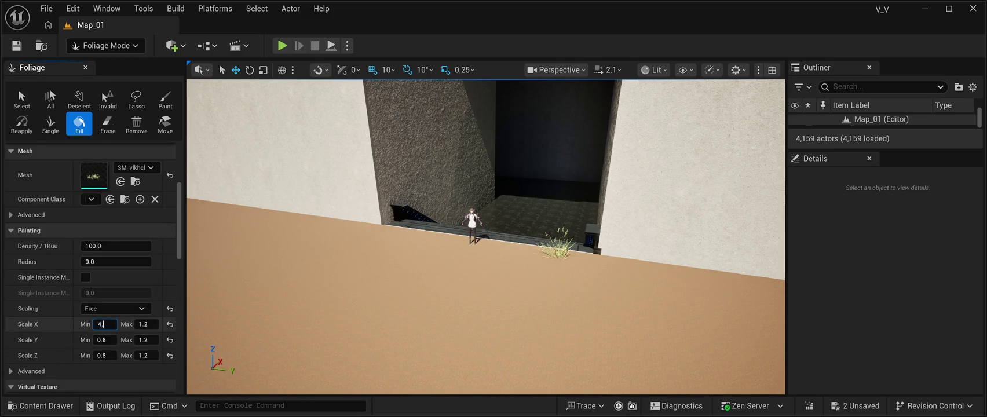
{"action": "left_click", "coordinate": [146, 323]}
{"action": "type", "text": "4.5"}
Give VarC's Scale Y and Z the same 4.0 Min and 4.5 Max
{"action": "left_click", "coordinate": [103, 340]}
{"action": "type", "text": "4.0"}
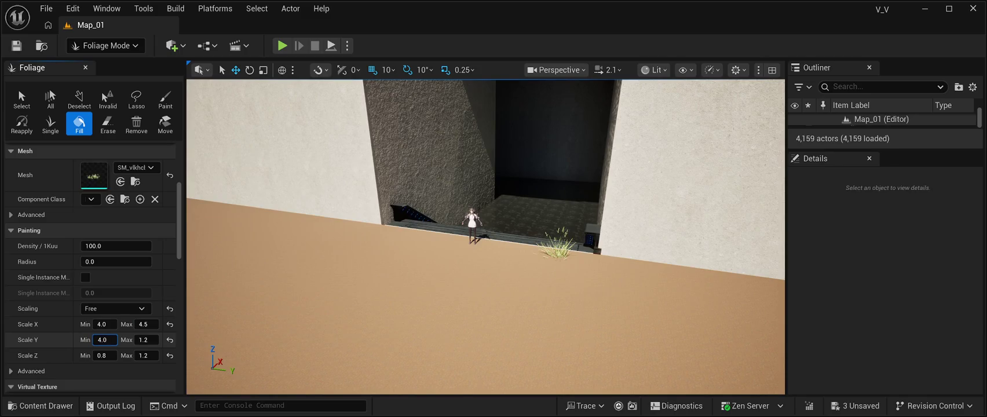
{"action": "left_click", "coordinate": [145, 339]}
{"action": "type", "text": "4.5"}
{"action": "left_click", "coordinate": [104, 355]}
{"action": "type", "text": "4.0"}
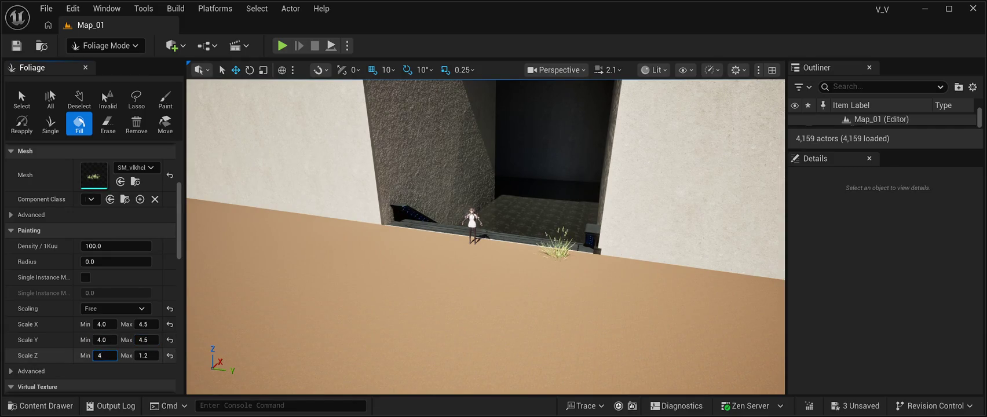
{"action": "left_click", "coordinate": [145, 355]}
{"action": "type", "text": "4.5"}
{"action": "key", "text": "Return"}
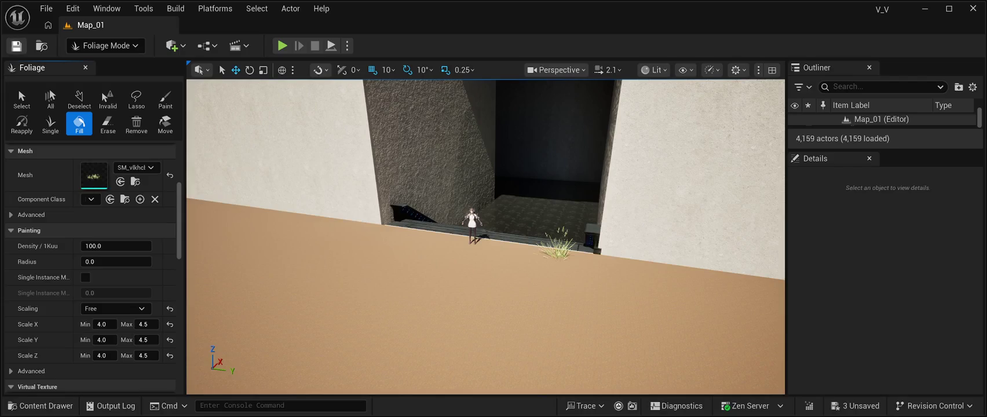
{"action": "scroll", "coordinate": [90, 260], "scroll_direction": "up", "scroll_amount": 2}
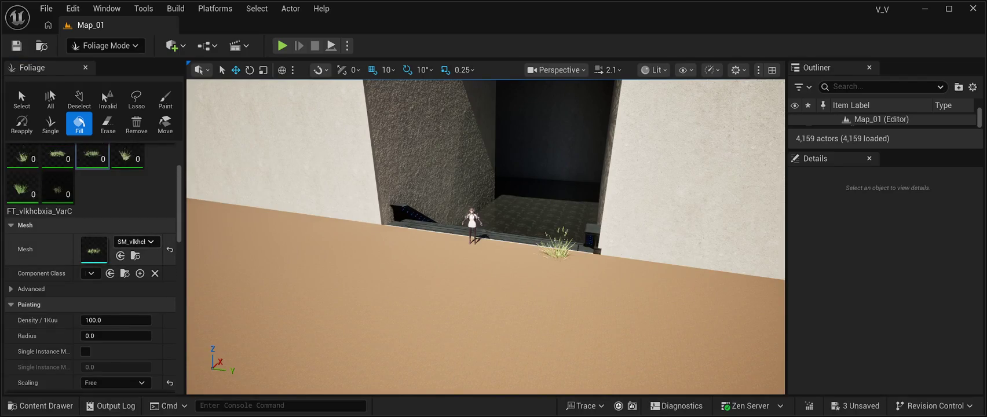
Select FT_vlkhcbxia_VarD and set its Scale X to 4.0–4.5
{"action": "scroll", "coordinate": [93, 185], "scroll_direction": "up", "scroll_amount": 1}
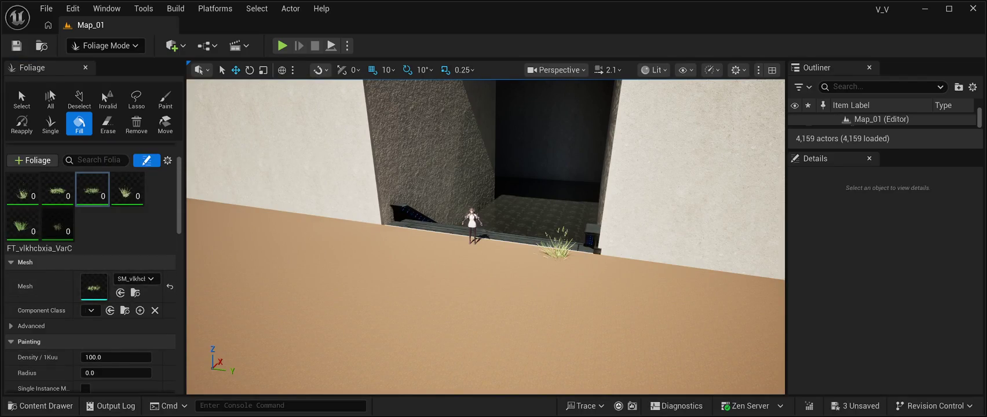
{"action": "left_click", "coordinate": [126, 190]}
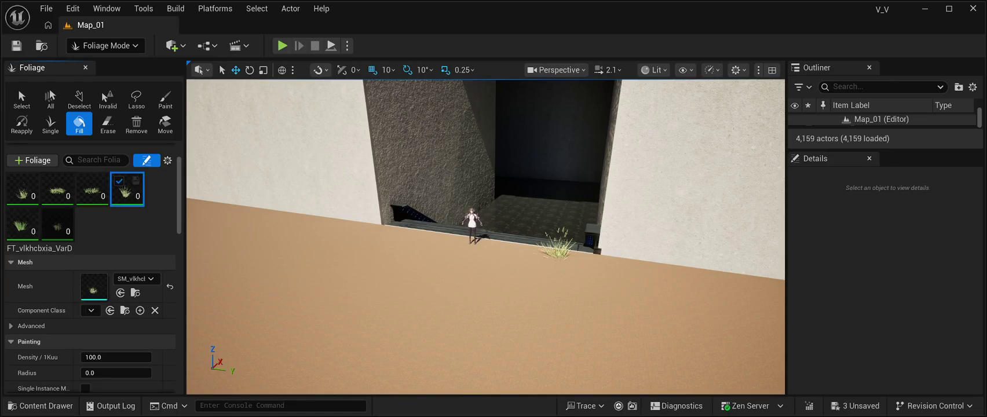
{"action": "scroll", "coordinate": [92, 261], "scroll_direction": "down", "scroll_amount": 3}
{"action": "left_click", "coordinate": [102, 325]}
{"action": "type", "text": "4.0"}
{"action": "key", "text": "Tab"}
{"action": "type", "text": "4.5"}
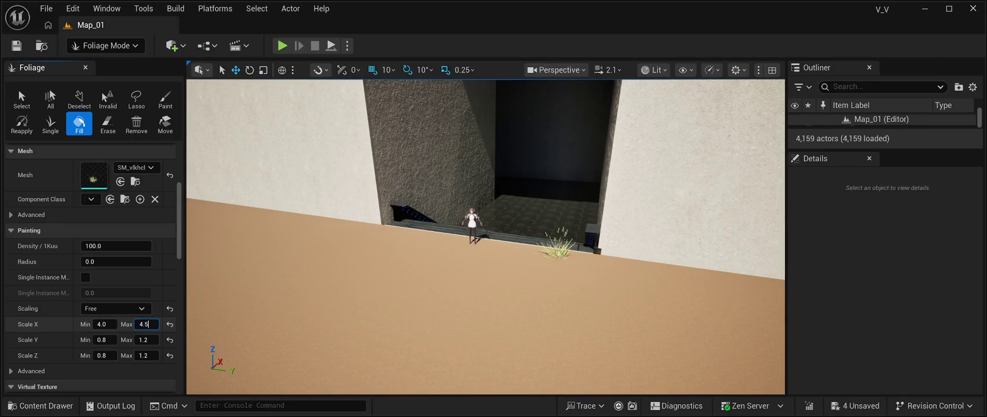
Set VarD's Scale Y and Z to Min 4.0, Max 4.5
{"action": "key", "text": "Tab"}
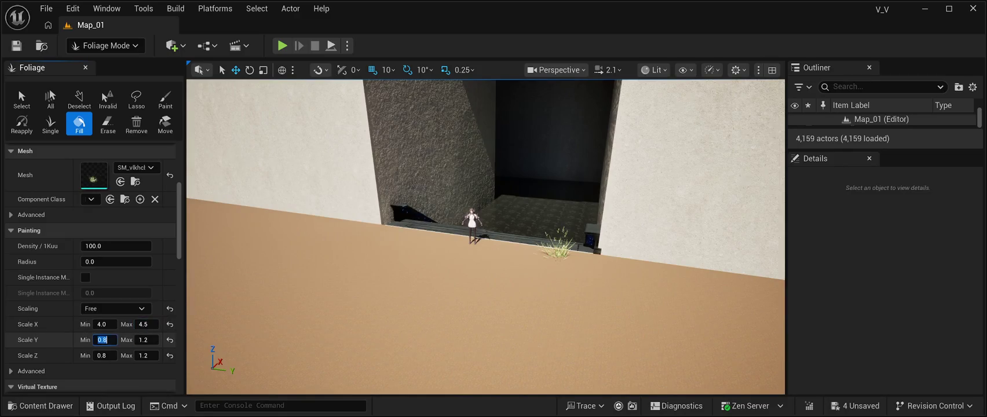
{"action": "type", "text": "4.0"}
{"action": "key", "text": "Tab"}
{"action": "type", "text": "4.5"}
{"action": "key", "text": "Tab"}
{"action": "type", "text": "4.0"}
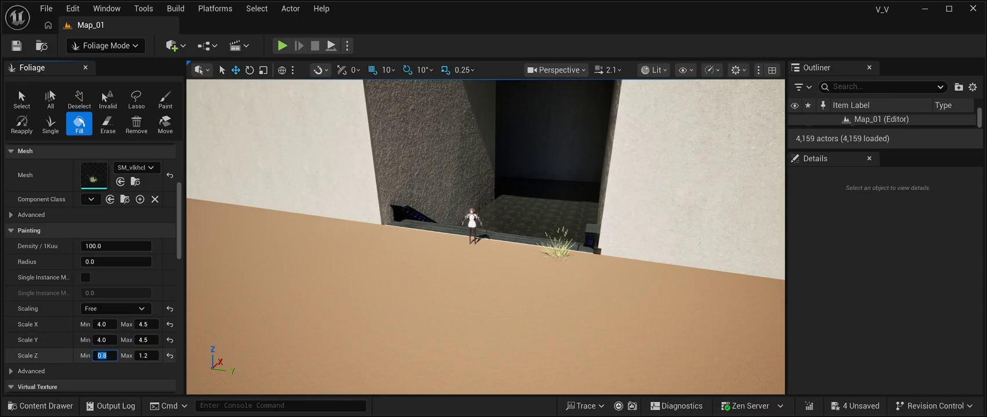
{"action": "key", "text": "Tab"}
{"action": "type", "text": "4.5"}
{"action": "key", "text": "Return"}
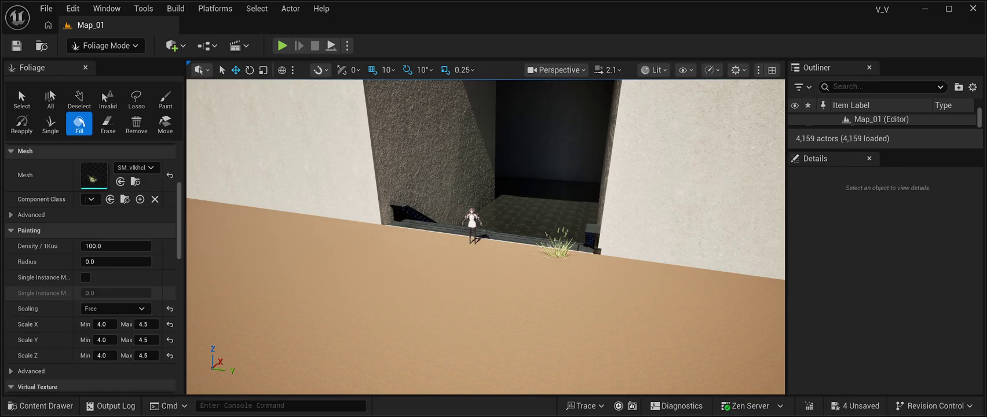
Select the FT_vlkhcbxia_VarG grass type and set its X scale range to 4.0–4.5
{"action": "scroll", "coordinate": [35, 215], "scroll_direction": "up", "scroll_amount": 2}
{"action": "scroll", "coordinate": [35, 215], "scroll_direction": "up", "scroll_amount": 2}
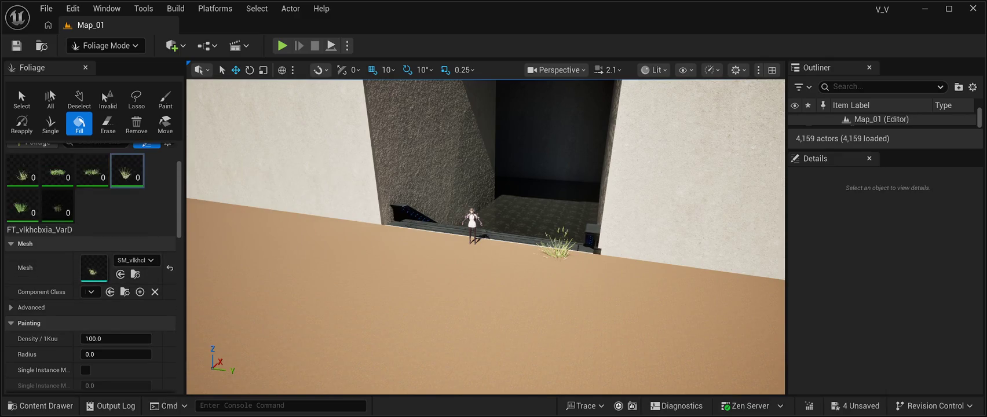
{"action": "left_click", "coordinate": [23, 206]}
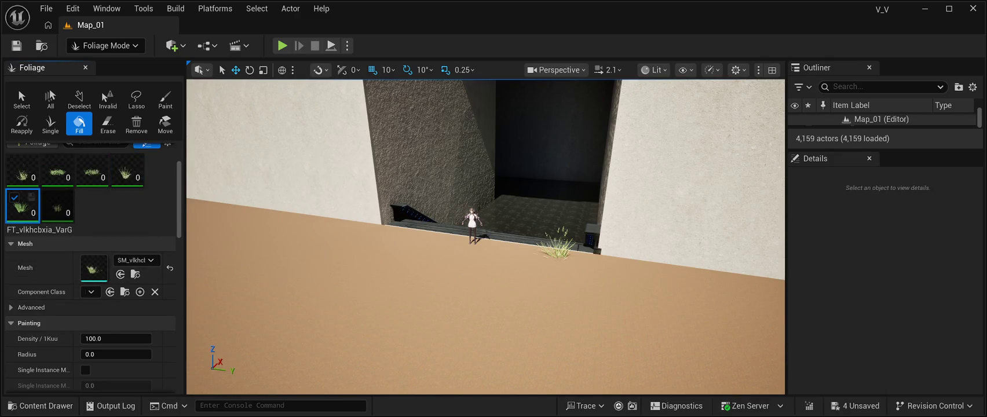
{"action": "scroll", "coordinate": [35, 261], "scroll_direction": "down", "scroll_amount": 2}
{"action": "left_click", "coordinate": [105, 324]}
{"action": "type", "text": "4.0"}
{"action": "left_click", "coordinate": [144, 324]}
{"action": "type", "text": "4.5"}
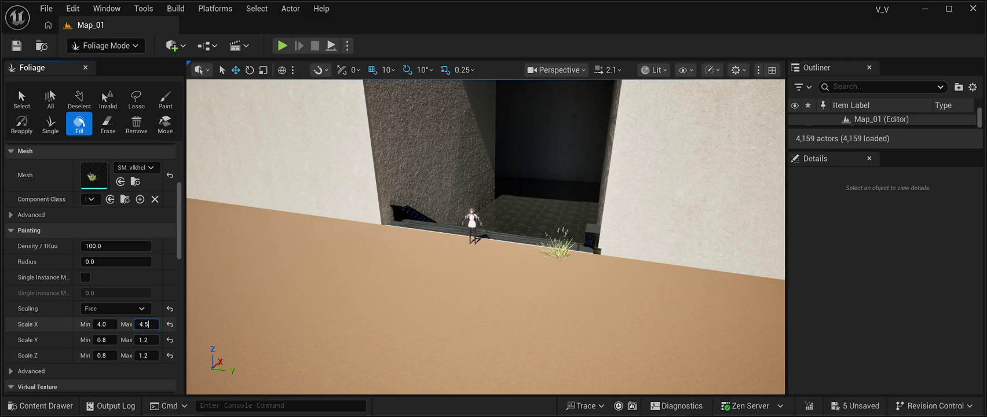
Set VarG's Y and Z scale ranges to Min 4.0 and Max 4.5
{"action": "left_click", "coordinate": [104, 339]}
{"action": "type", "text": "4.0"}
{"action": "key", "text": "Tab"}
{"action": "type", "text": "4.5"}
{"action": "key", "text": "Tab"}
{"action": "type", "text": "4.0"}
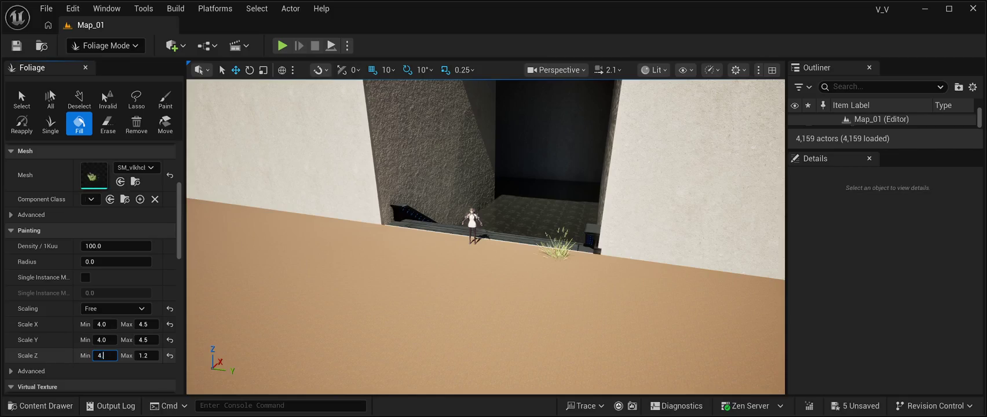
{"action": "key", "text": "Tab"}
{"action": "type", "text": "4.5"}
{"action": "key", "text": "Return"}
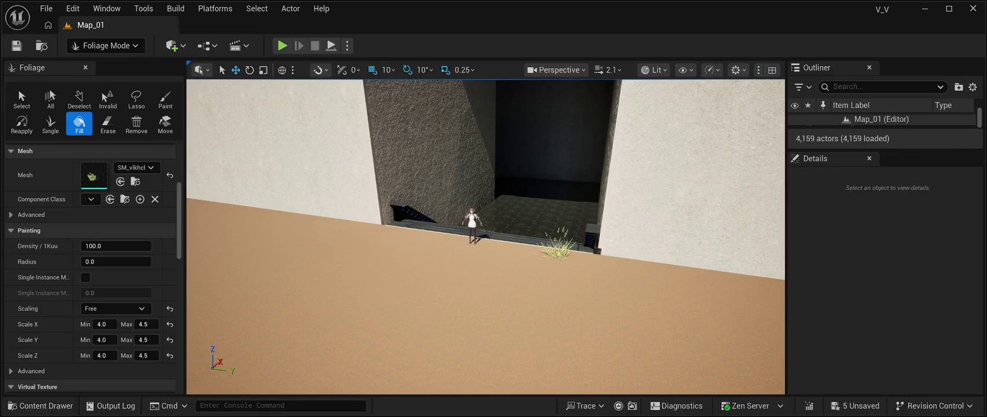
Select the last grass foliage type and bring its Scaling settings into view
{"action": "scroll", "coordinate": [61, 206], "scroll_direction": "up", "scroll_amount": 3}
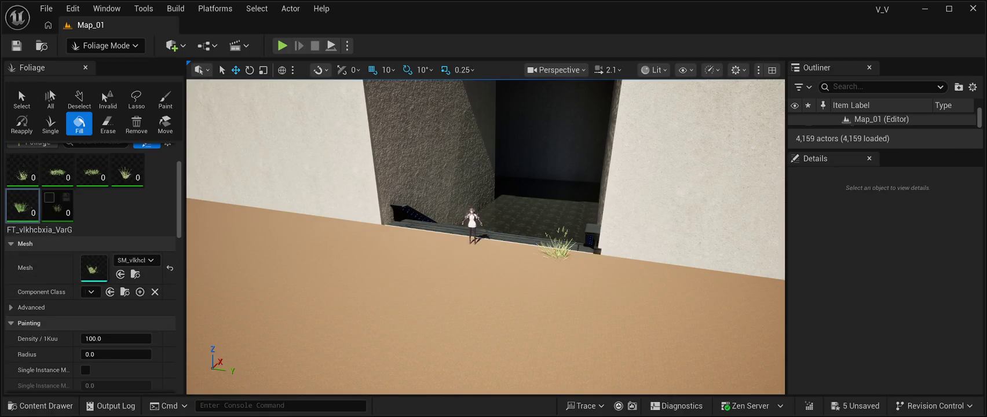
{"action": "left_click", "coordinate": [49, 198]}
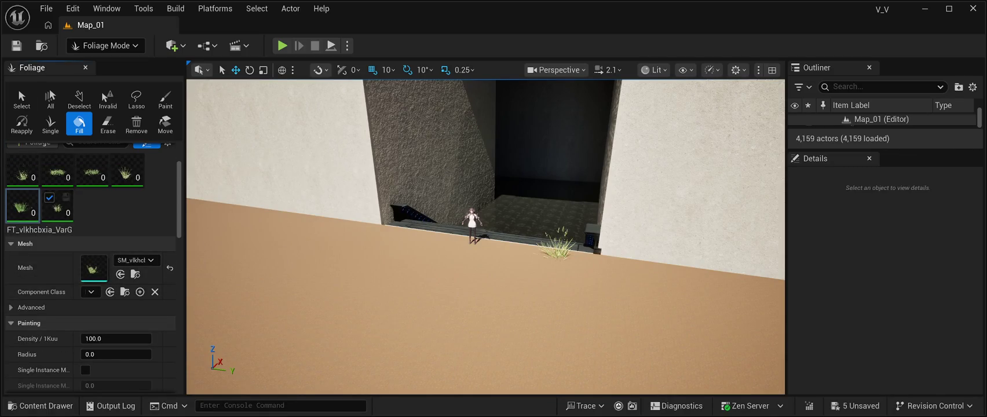
{"action": "scroll", "coordinate": [66, 197], "scroll_direction": "down", "scroll_amount": 4}
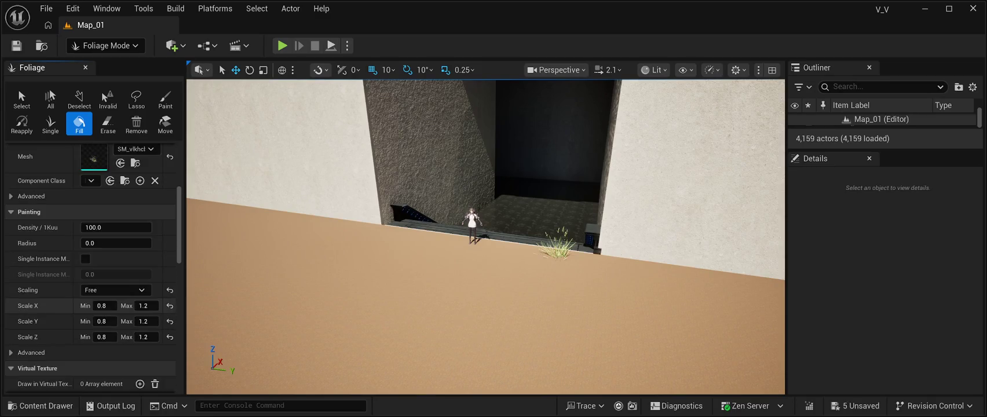